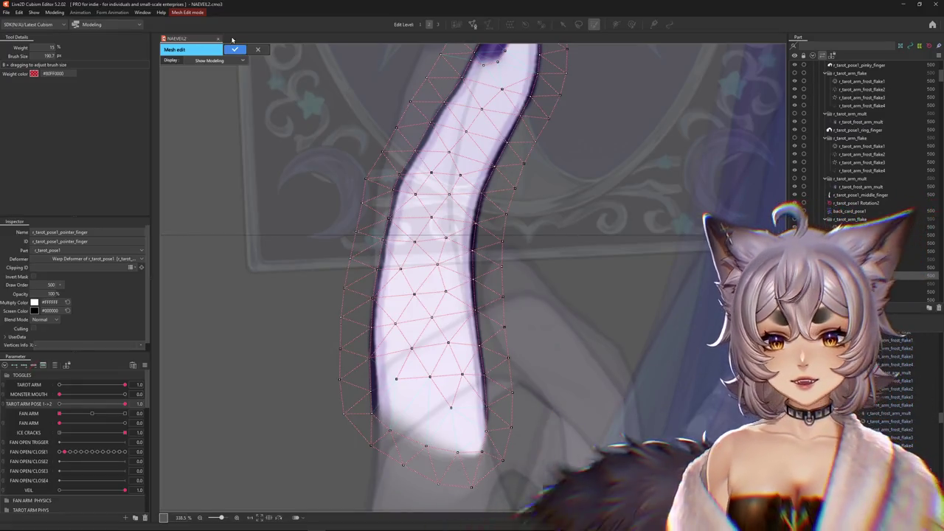
Confirm the finger mesh edit, zoom out, and close the NAEVEIL2 tarot-card model
{"action": "left_click", "coordinate": [234, 49]}
{"action": "scroll", "coordinate": [323, 268], "scroll_direction": "down", "scroll_amount": 5}
{"action": "scroll", "coordinate": [495, 269], "scroll_direction": "down", "scroll_amount": 3}
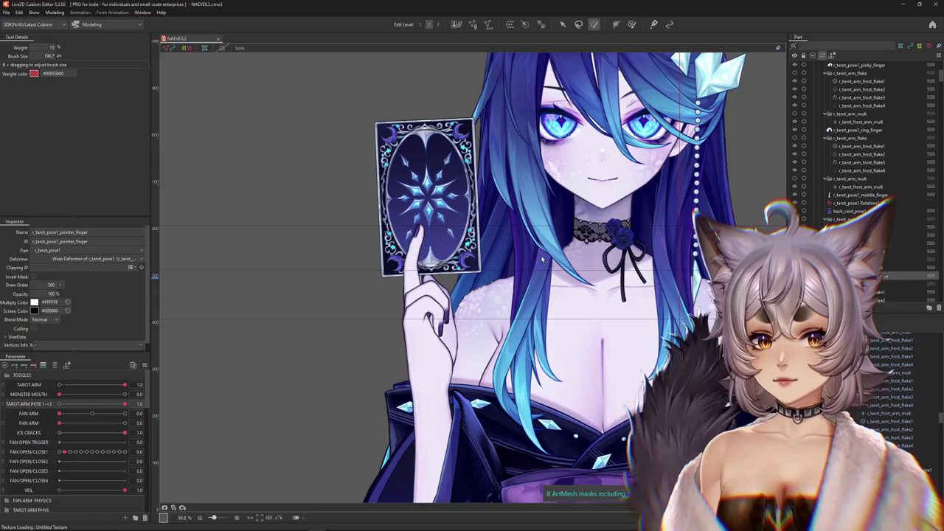
{"action": "key", "text": "ctrl+h"}
{"action": "key", "text": "ctrl+w"}
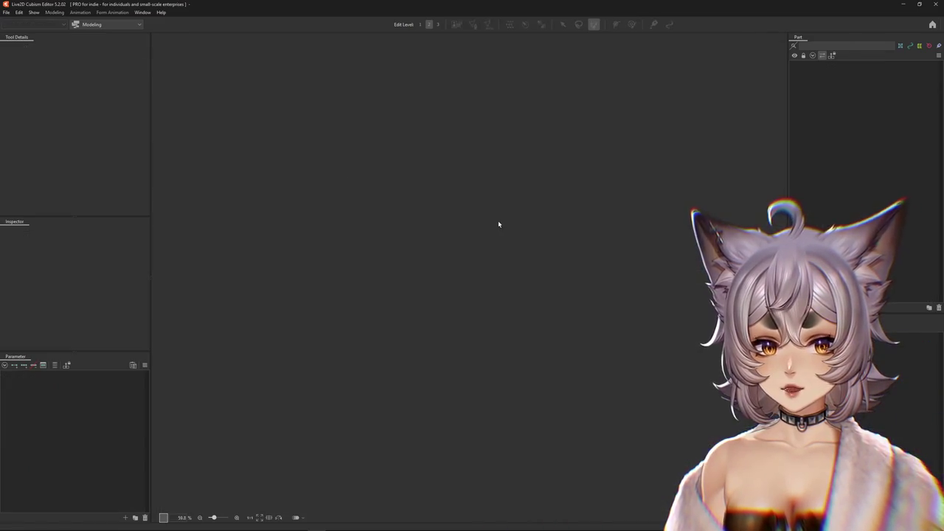
Open melissasanta.cmo3 from Recent Files and pan and zoom to frame the tiefling's full body
{"action": "left_click", "coordinate": [6, 13]}
{"action": "mouse_move", "coordinate": [22, 45]}
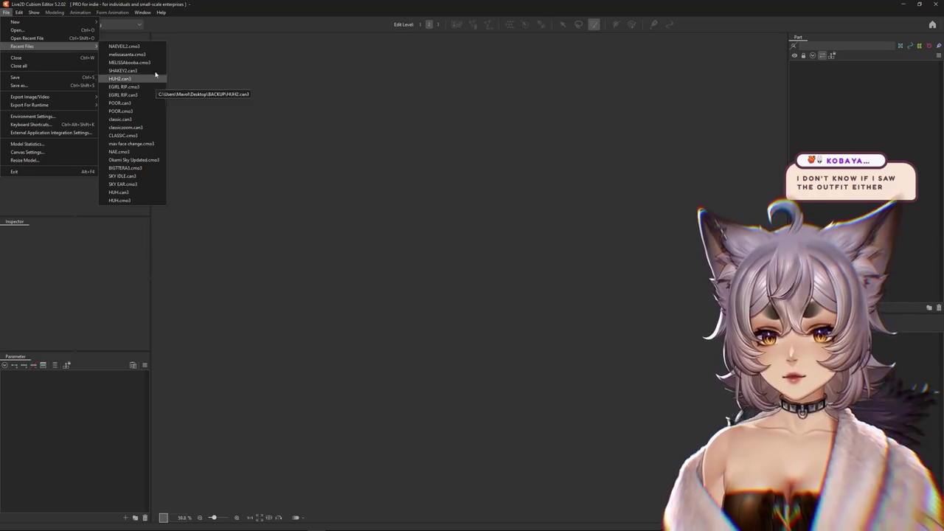
{"action": "left_click", "coordinate": [158, 62]}
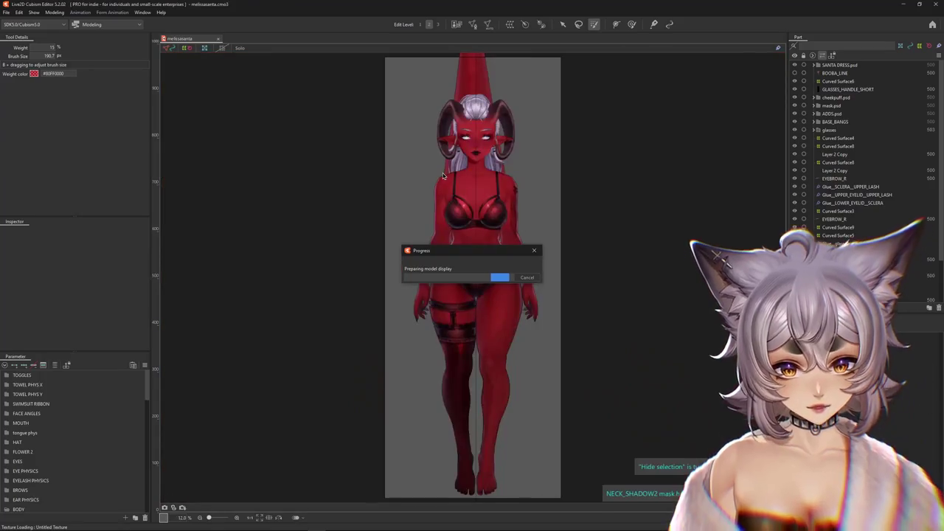
{"action": "mouse_move", "coordinate": [651, 194]}
{"action": "left_mouse_down"}
{"action": "mouse_move", "coordinate": [600, 202]}
{"action": "mouse_move", "coordinate": [627, 211]}
{"action": "mouse_move", "coordinate": [636, 197]}
{"action": "mouse_move", "coordinate": [656, 199]}
{"action": "left_mouse_up"}
{"action": "scroll", "coordinate": [671, 188], "scroll_direction": "up", "scroll_amount": 1}
{"action": "scroll", "coordinate": [686, 180], "scroll_direction": "up", "scroll_amount": 1}
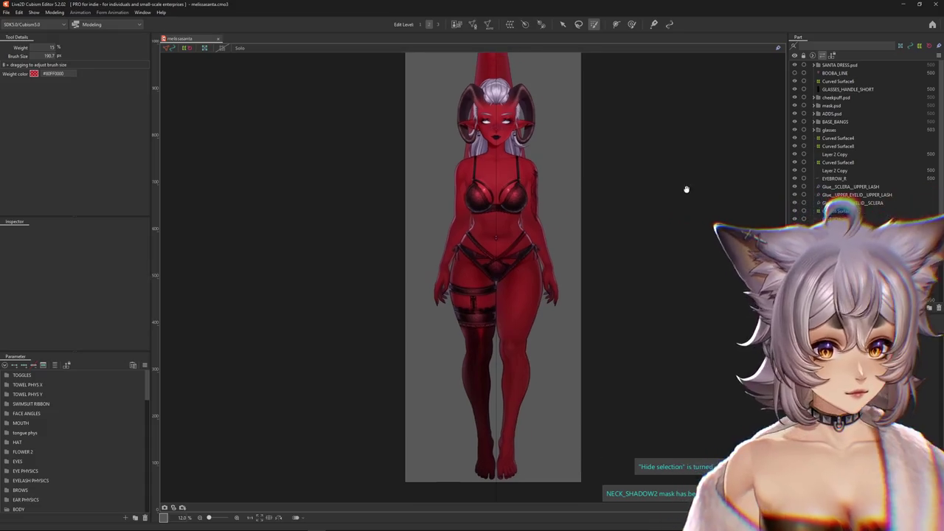
{"action": "scroll", "coordinate": [684, 189], "scroll_direction": "up", "scroll_amount": 1}
{"action": "left_click_drag", "start_coordinate": [440, 393], "coordinate": [427, 269]}
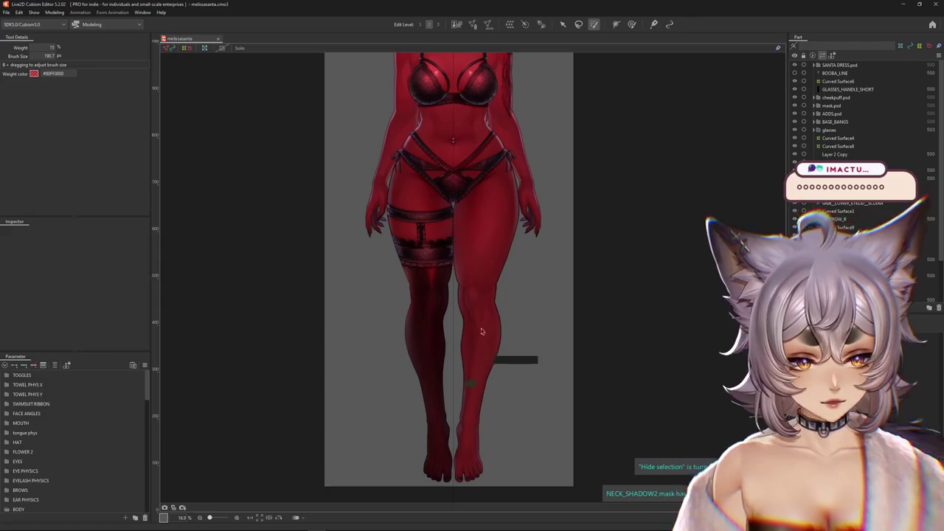
{"action": "scroll", "coordinate": [558, 259], "scroll_direction": "up", "scroll_amount": 3}
{"action": "scroll", "coordinate": [476, 169], "scroll_direction": "up", "scroll_amount": 1}
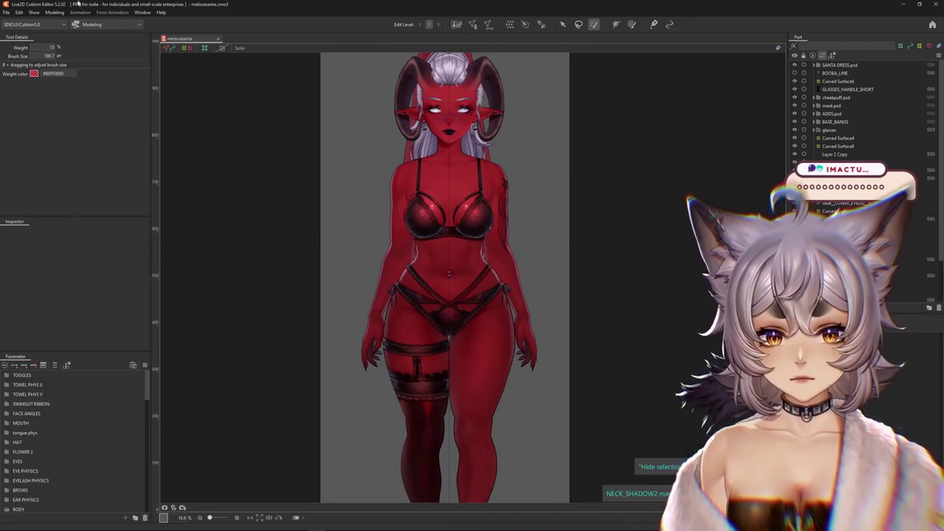
{"action": "left_click", "coordinate": [55, 12]}
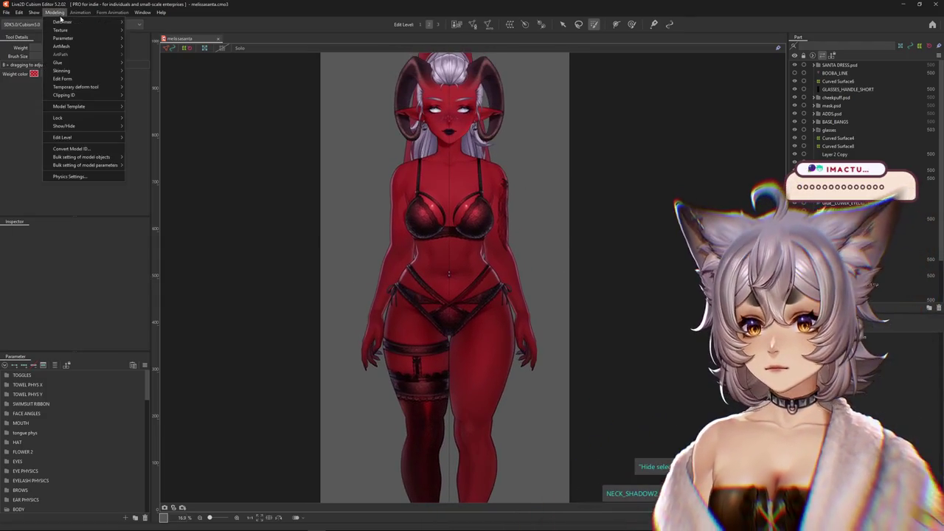
Open Physics Settings and drag the tiefling so her tail and hair swing
{"action": "left_click", "coordinate": [81, 177]}
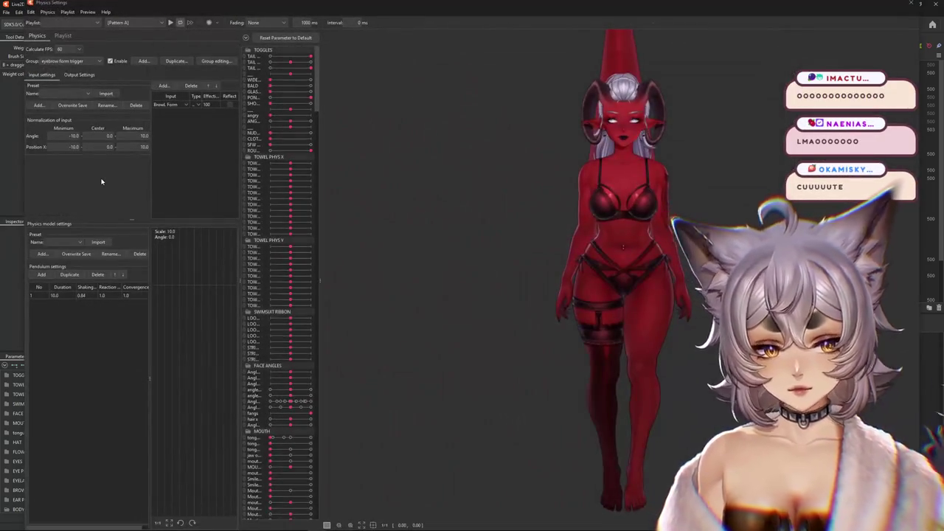
{"action": "scroll", "coordinate": [585, 147], "scroll_direction": "up", "scroll_amount": 2}
{"action": "scroll", "coordinate": [626, 162], "scroll_direction": "up", "scroll_amount": 2}
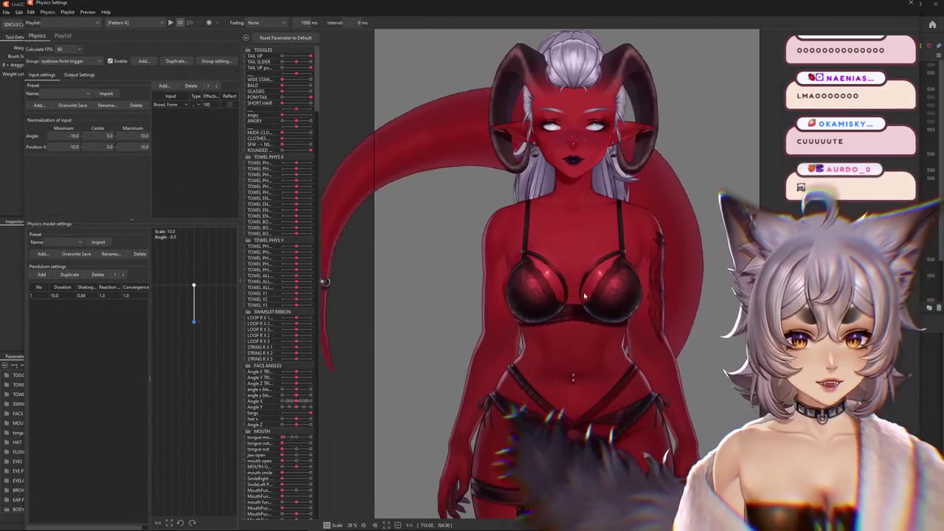
{"action": "scroll", "coordinate": [701, 184], "scroll_direction": "up", "scroll_amount": 2}
{"action": "scroll", "coordinate": [782, 212], "scroll_direction": "up", "scroll_amount": 1}
{"action": "left_click_drag", "start_coordinate": [782, 212], "coordinate": [457, 267]}
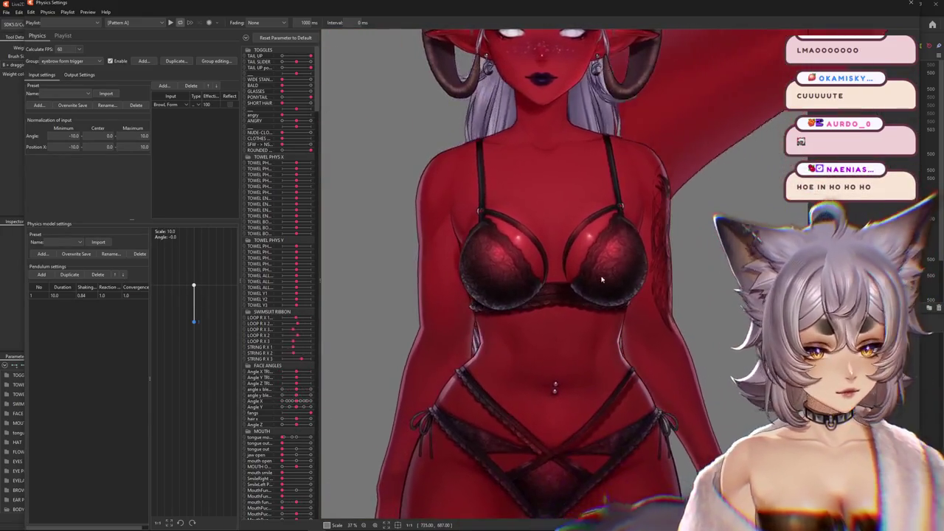
{"action": "scroll", "coordinate": [472, 235], "scroll_direction": "up", "scroll_amount": 2}
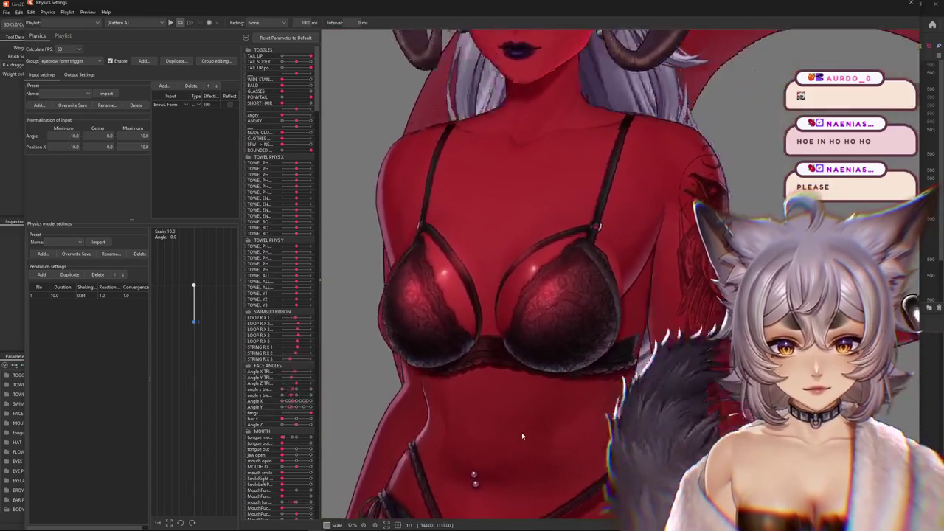
{"action": "scroll", "coordinate": [612, 251], "scroll_direction": "down", "scroll_amount": 4}
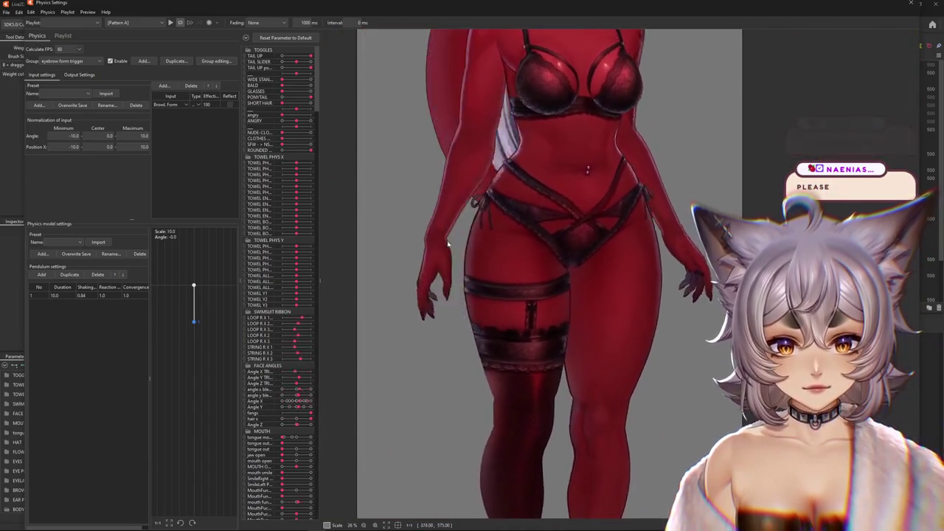
{"action": "scroll", "coordinate": [561, 195], "scroll_direction": "up", "scroll_amount": 2}
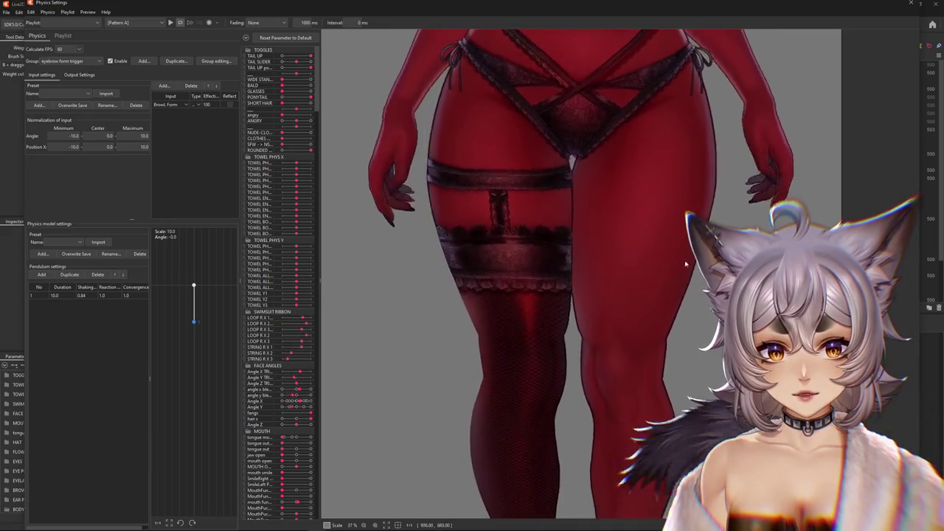
Swing her tail and head again, zoom in on her face, and turn her head up-right
{"action": "scroll", "coordinate": [579, 375], "scroll_direction": "up", "scroll_amount": 2}
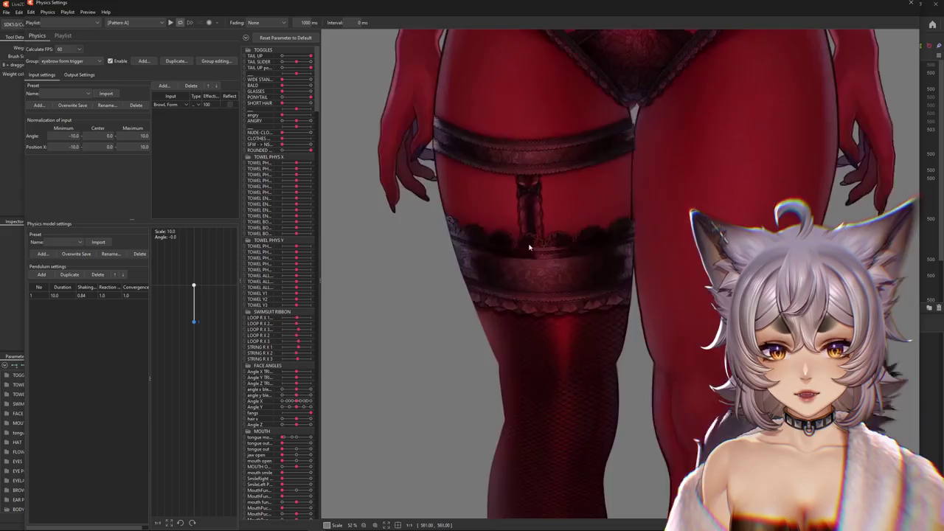
{"action": "scroll", "coordinate": [526, 248], "scroll_direction": "up", "scroll_amount": 2}
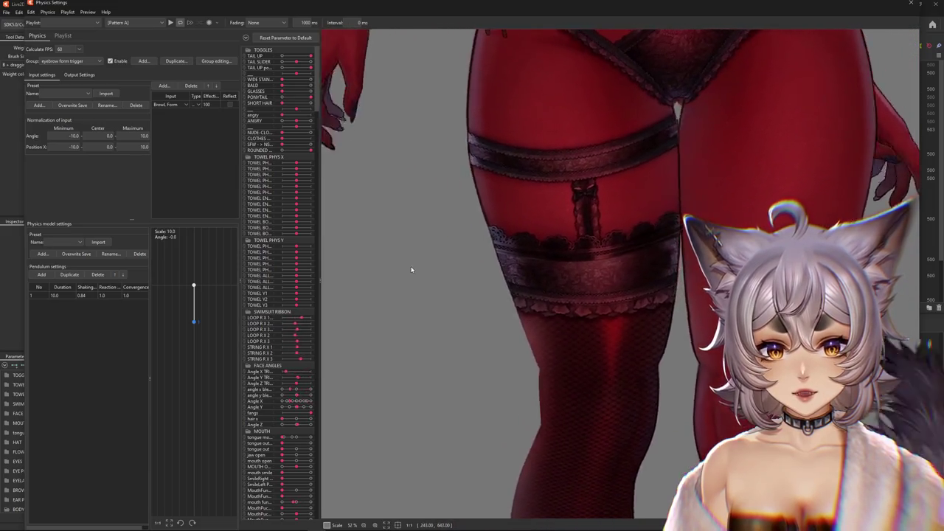
{"action": "scroll", "coordinate": [413, 267], "scroll_direction": "down", "scroll_amount": 3}
{"action": "scroll", "coordinate": [510, 229], "scroll_direction": "down", "scroll_amount": 2}
{"action": "mouse_move", "coordinate": [511, 230]}
{"action": "left_mouse_down"}
{"action": "mouse_move", "coordinate": [374, 462]}
{"action": "mouse_move", "coordinate": [659, 372]}
{"action": "left_mouse_up"}
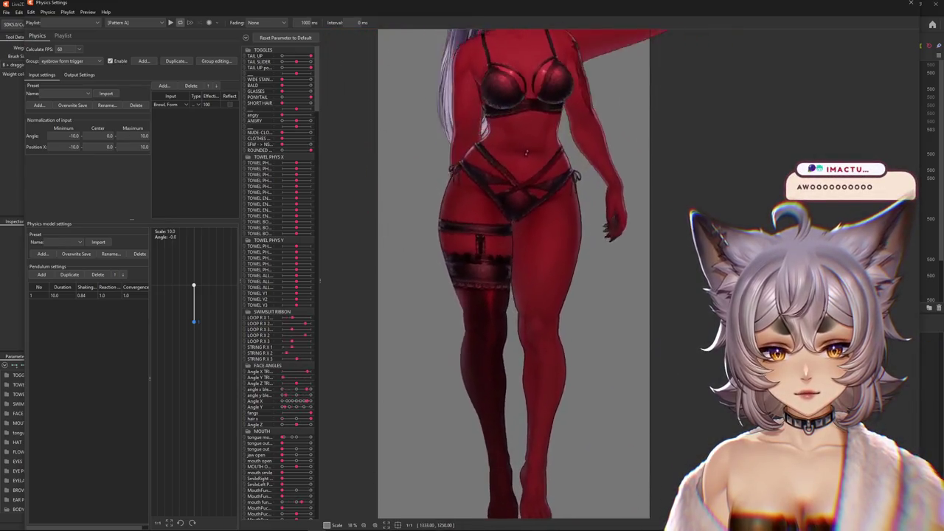
{"action": "scroll", "coordinate": [685, 221], "scroll_direction": "up", "scroll_amount": 2}
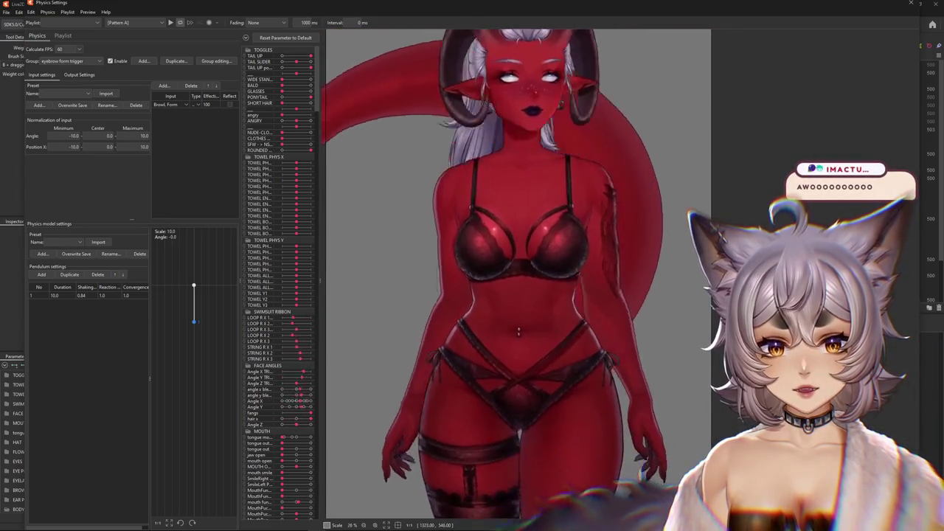
{"action": "left_click_drag", "start_coordinate": [696, 161], "coordinate": [616, 93]}
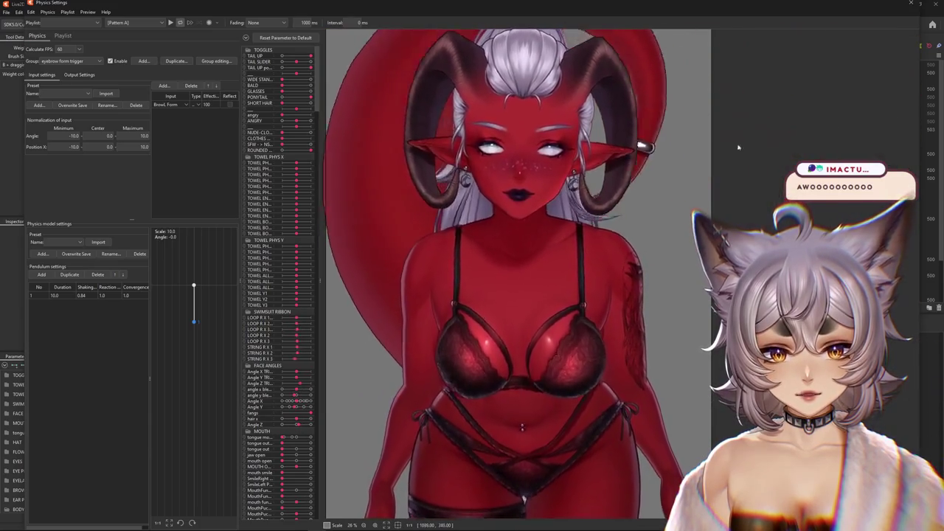
{"action": "scroll", "coordinate": [560, 221], "scroll_direction": "up", "scroll_amount": 4}
{"action": "scroll", "coordinate": [515, 344], "scroll_direction": "up", "scroll_amount": 4}
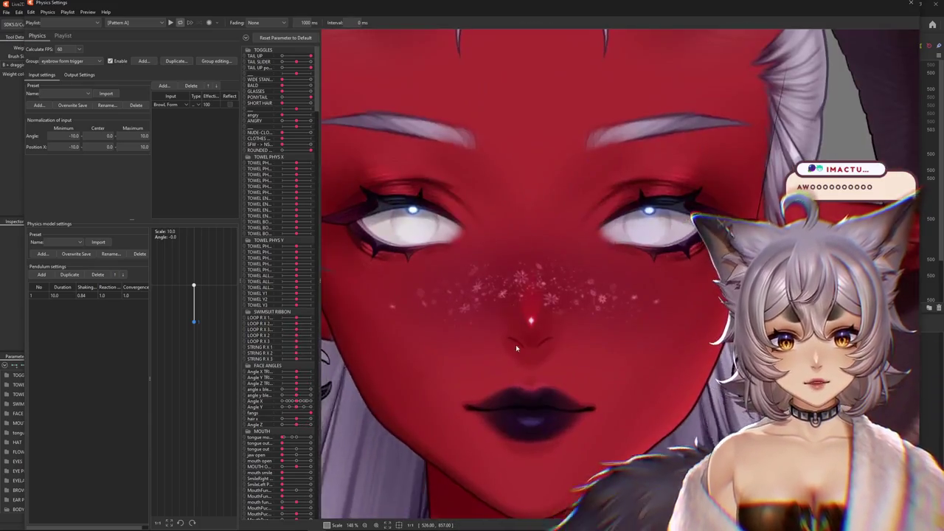
{"action": "scroll", "coordinate": [562, 345], "scroll_direction": "up", "scroll_amount": 3}
{"action": "mouse_move", "coordinate": [562, 345]}
{"action": "left_mouse_down"}
{"action": "mouse_move", "coordinate": [811, 361]}
{"action": "mouse_move", "coordinate": [609, 249]}
{"action": "mouse_move", "coordinate": [664, 139]}
{"action": "left_mouse_up"}
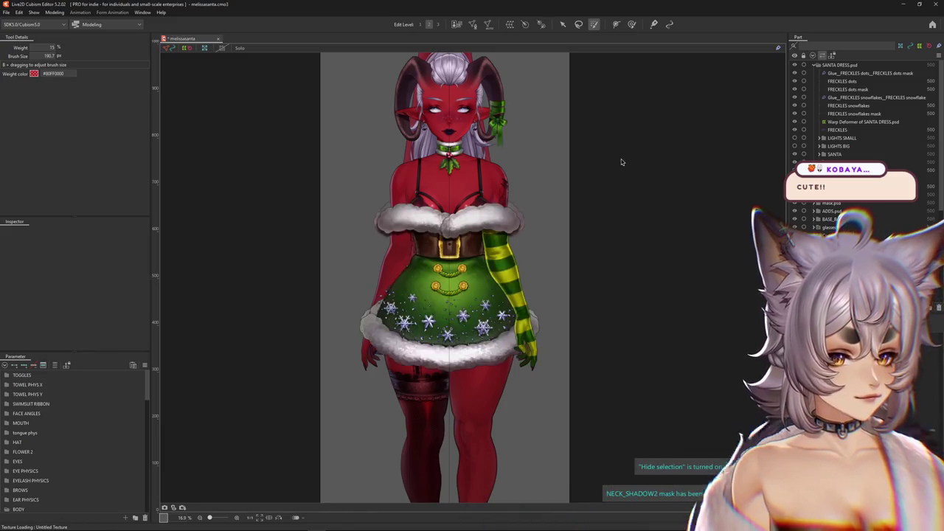
Zoom out to show the tiefling's green Christmas dress and string-lit leg
{"action": "scroll", "coordinate": [602, 172], "scroll_direction": "down", "scroll_amount": 2}
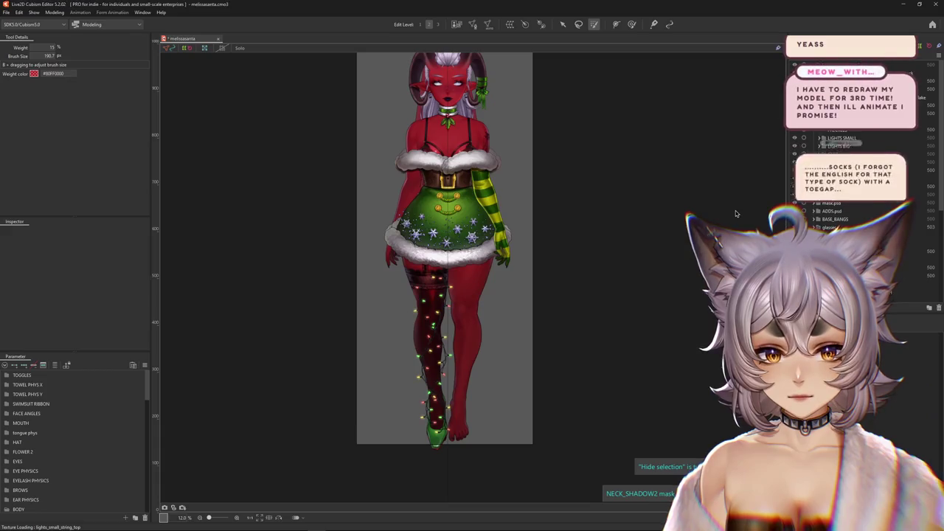
{"action": "left_click", "coordinate": [55, 12]}
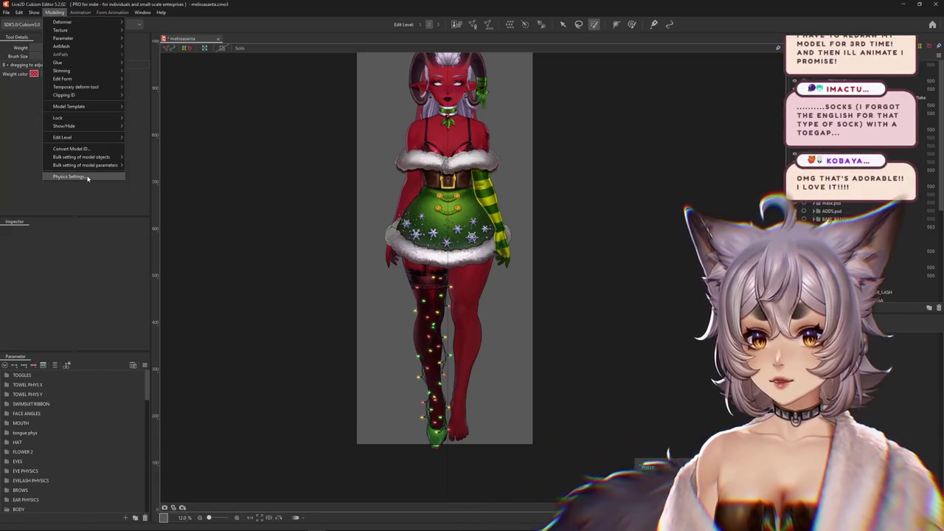
{"action": "left_click", "coordinate": [69, 176]}
{"action": "scroll", "coordinate": [624, 254], "scroll_direction": "up", "scroll_amount": 3}
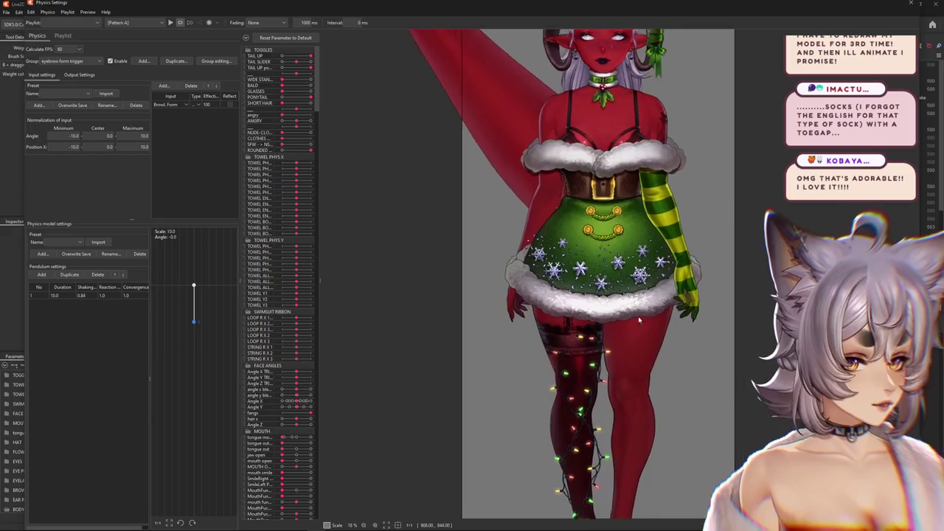
{"action": "scroll", "coordinate": [625, 254], "scroll_direction": "up", "scroll_amount": 5}
{"action": "scroll", "coordinate": [598, 250], "scroll_direction": "up", "scroll_amount": 4}
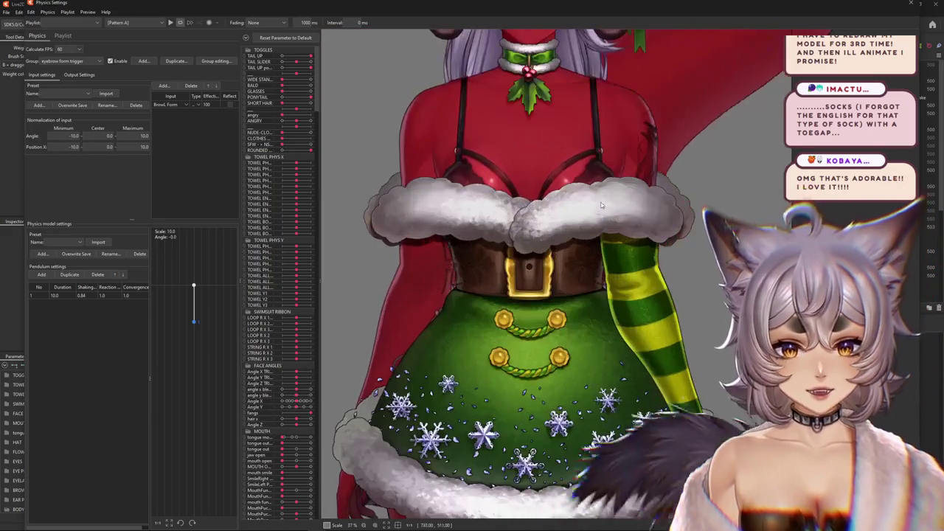
{"action": "scroll", "coordinate": [594, 251], "scroll_direction": "down", "scroll_amount": 5}
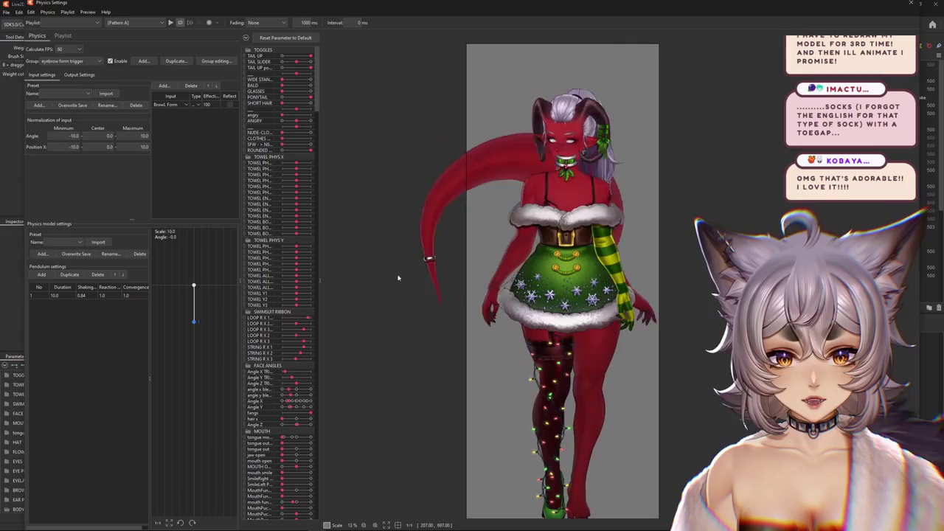
{"action": "left_click_drag", "start_coordinate": [596, 356], "coordinate": [535, 419]}
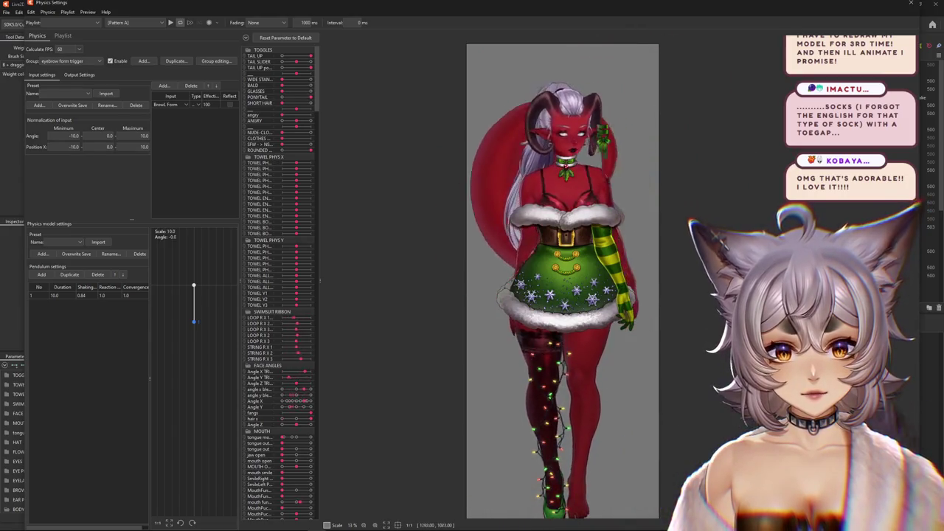
{"action": "scroll", "coordinate": [614, 116], "scroll_direction": "up", "scroll_amount": 3}
{"action": "scroll", "coordinate": [605, 162], "scroll_direction": "up", "scroll_amount": 2}
{"action": "scroll", "coordinate": [590, 222], "scroll_direction": "up", "scroll_amount": 2}
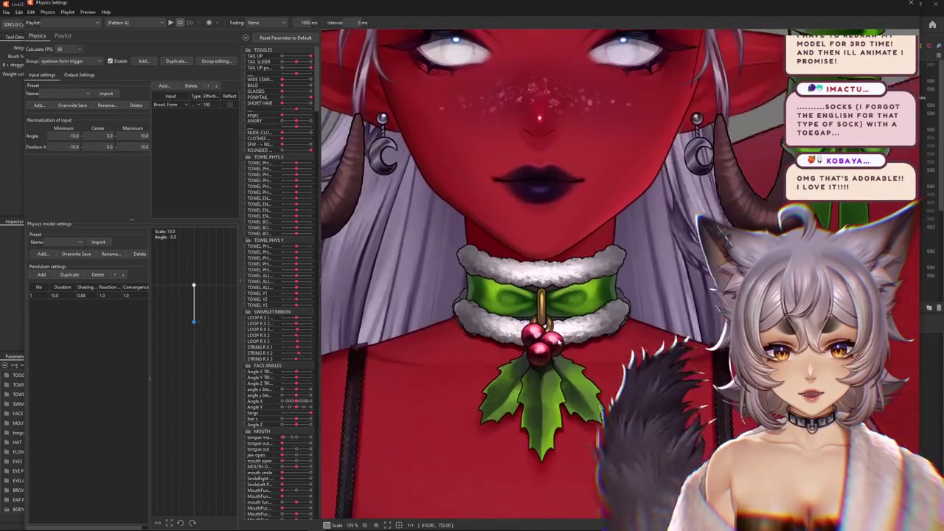
{"action": "scroll", "coordinate": [572, 305], "scroll_direction": "up", "scroll_amount": 2}
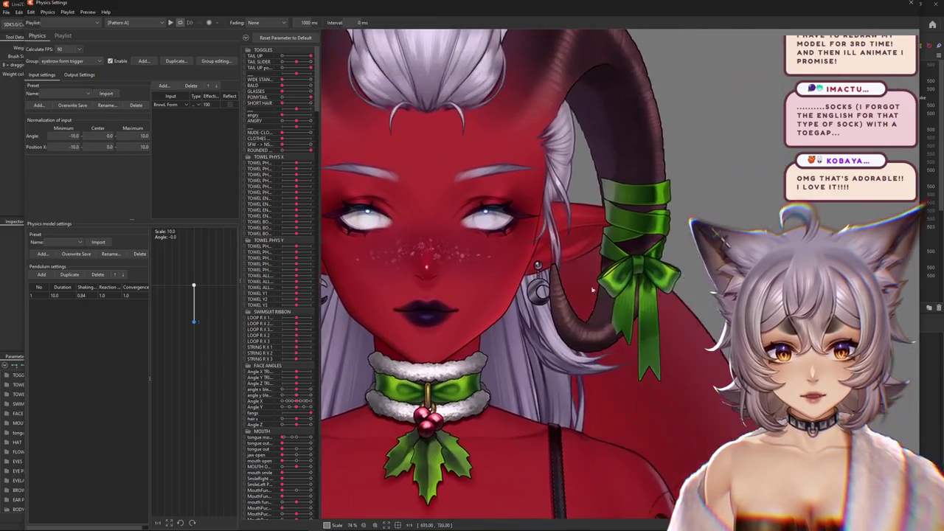
{"action": "scroll", "coordinate": [590, 283], "scroll_direction": "up", "scroll_amount": 1}
{"action": "scroll", "coordinate": [577, 278], "scroll_direction": "up", "scroll_amount": 1}
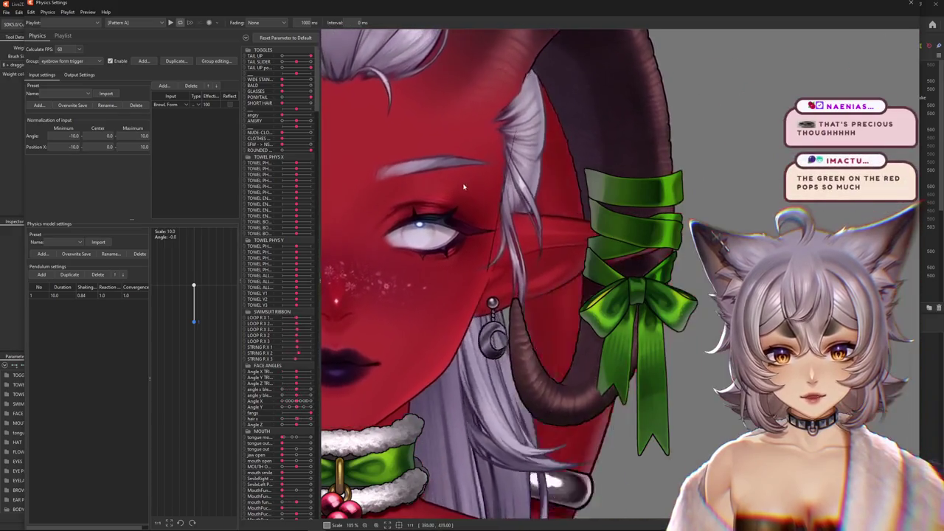
{"action": "scroll", "coordinate": [617, 238], "scroll_direction": "up", "scroll_amount": 5}
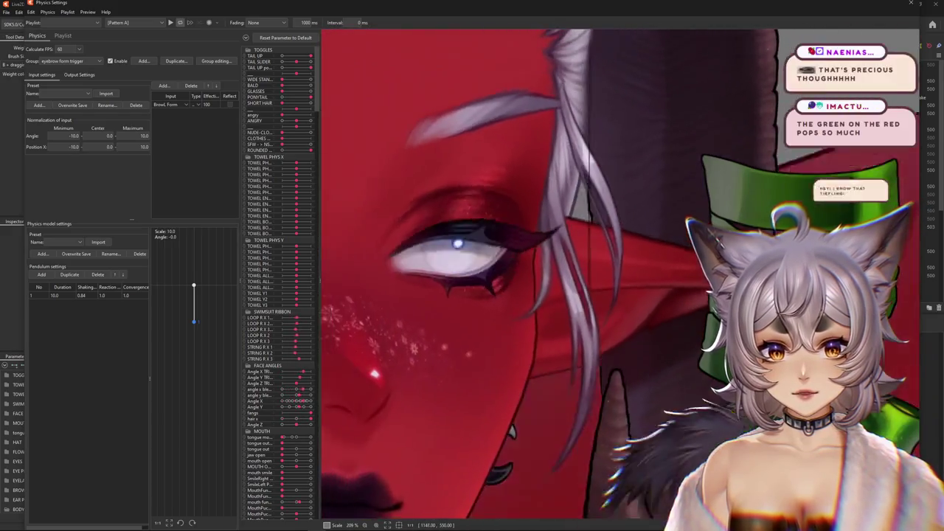
{"action": "scroll", "coordinate": [634, 231], "scroll_direction": "down", "scroll_amount": 5}
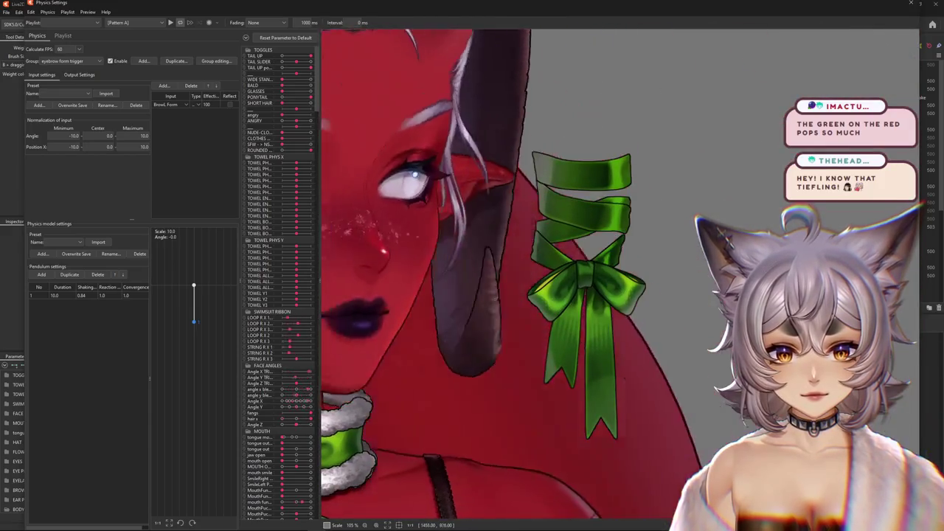
{"action": "scroll", "coordinate": [594, 284], "scroll_direction": "down", "scroll_amount": 5}
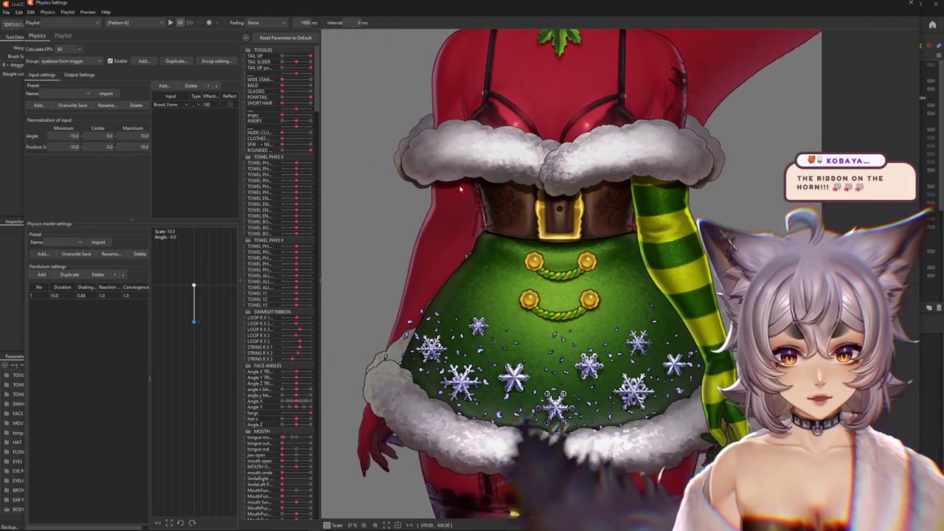
{"action": "scroll", "coordinate": [623, 431], "scroll_direction": "down", "scroll_amount": 3}
{"action": "scroll", "coordinate": [623, 431], "scroll_direction": "down", "scroll_amount": 5}
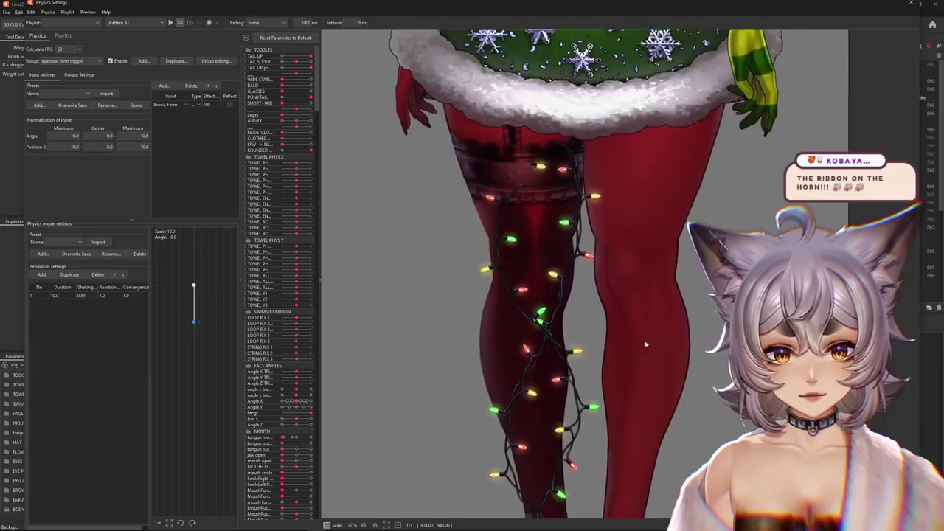
{"action": "scroll", "coordinate": [649, 398], "scroll_direction": "down", "scroll_amount": 2}
{"action": "scroll", "coordinate": [663, 354], "scroll_direction": "down", "scroll_amount": 3}
{"action": "scroll", "coordinate": [547, 429], "scroll_direction": "up", "scroll_amount": 2}
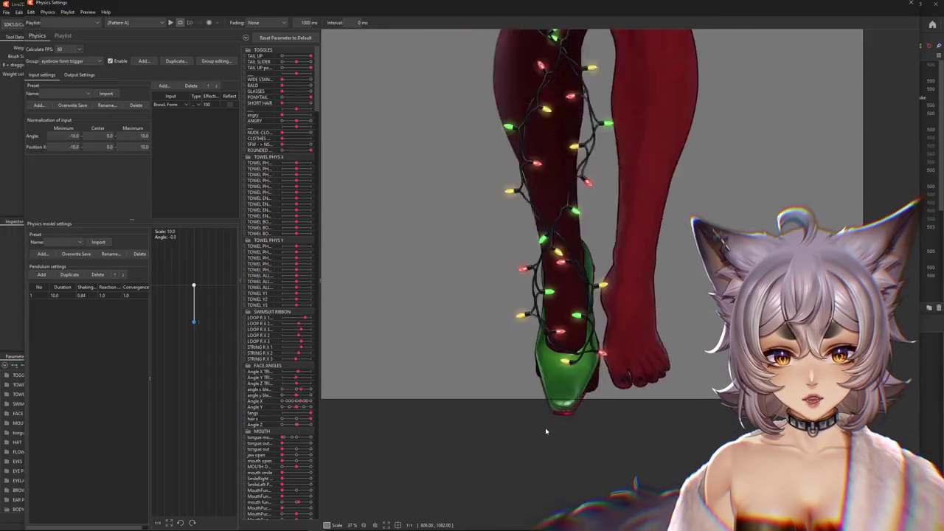
{"action": "scroll", "coordinate": [547, 430], "scroll_direction": "up", "scroll_amount": 2}
{"action": "scroll", "coordinate": [547, 429], "scroll_direction": "up", "scroll_amount": 1}
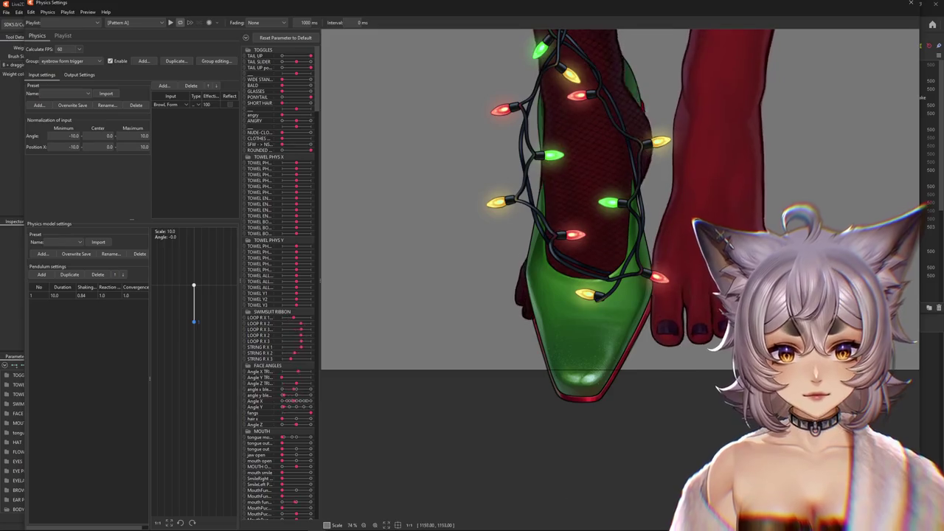
{"action": "scroll", "coordinate": [537, 281], "scroll_direction": "down", "scroll_amount": 2}
{"action": "scroll", "coordinate": [537, 281], "scroll_direction": "down", "scroll_amount": 1}
{"action": "scroll", "coordinate": [538, 281], "scroll_direction": "up", "scroll_amount": 2}
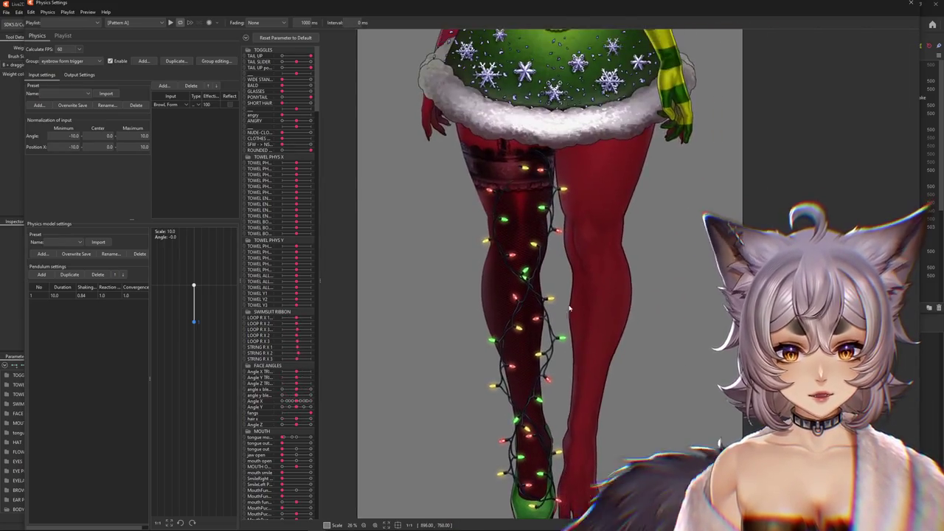
{"action": "scroll", "coordinate": [537, 281], "scroll_direction": "up", "scroll_amount": 3}
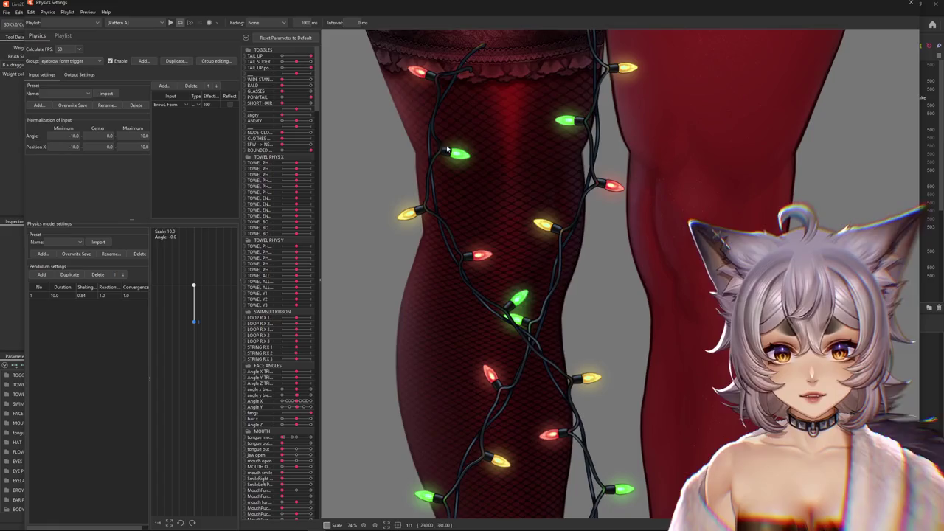
{"action": "scroll", "coordinate": [447, 150], "scroll_direction": "down", "scroll_amount": 8}
{"action": "scroll", "coordinate": [496, 191], "scroll_direction": "up", "scroll_amount": 4}
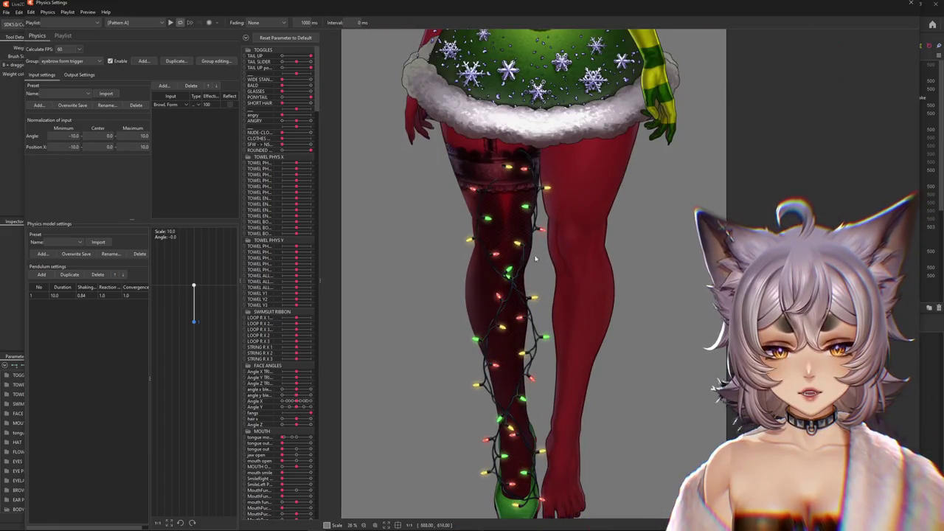
{"action": "scroll", "coordinate": [505, 399], "scroll_direction": "down", "scroll_amount": 1}
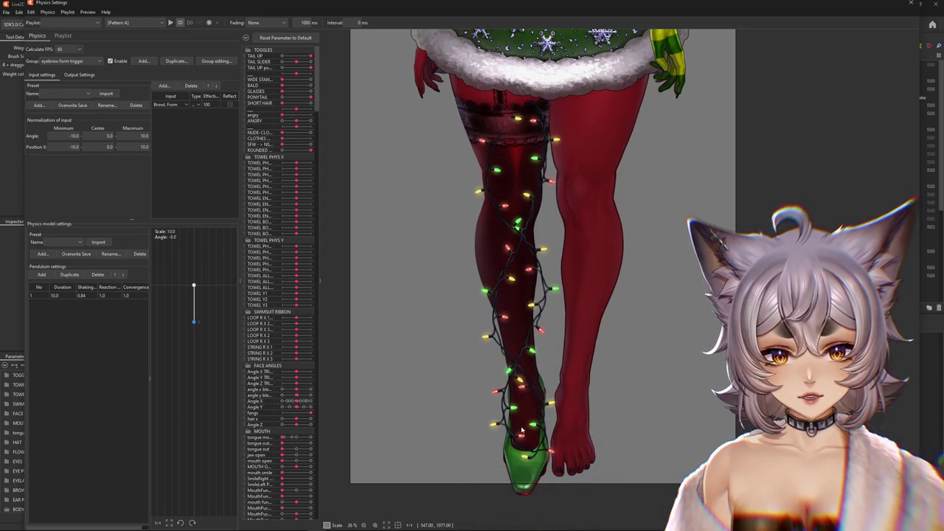
{"action": "scroll", "coordinate": [510, 177], "scroll_direction": "up", "scroll_amount": 1}
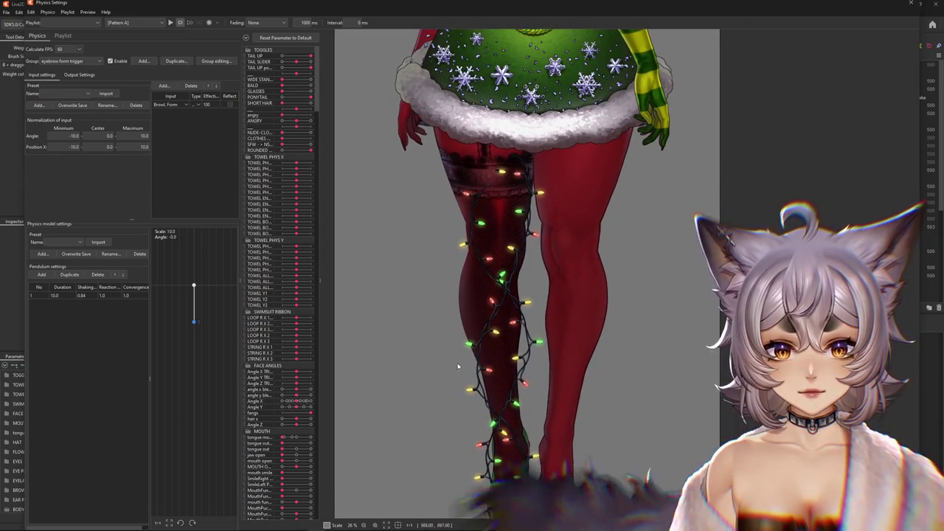
{"action": "scroll", "coordinate": [638, 209], "scroll_direction": "up", "scroll_amount": 2}
{"action": "scroll", "coordinate": [638, 209], "scroll_direction": "up", "scroll_amount": 2}
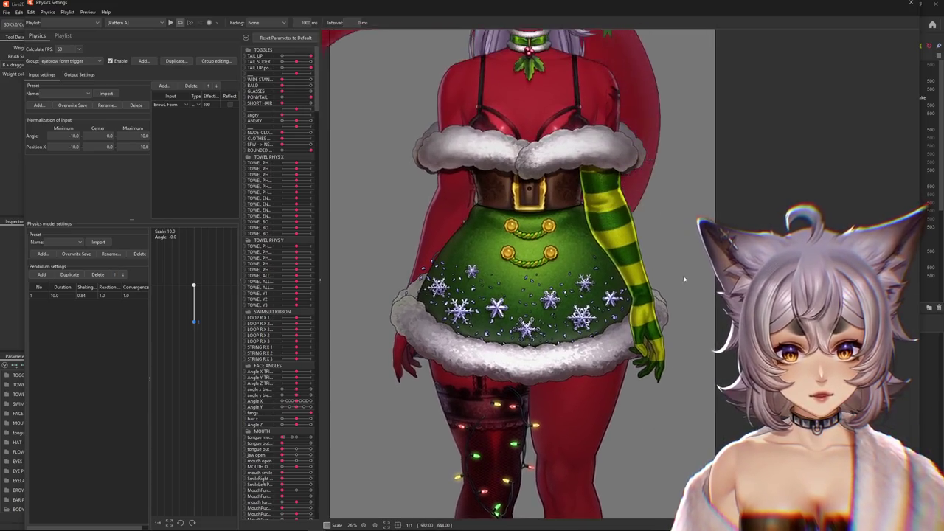
{"action": "scroll", "coordinate": [629, 284], "scroll_direction": "down", "scroll_amount": 2}
{"action": "scroll", "coordinate": [629, 284], "scroll_direction": "up", "scroll_amount": 2}
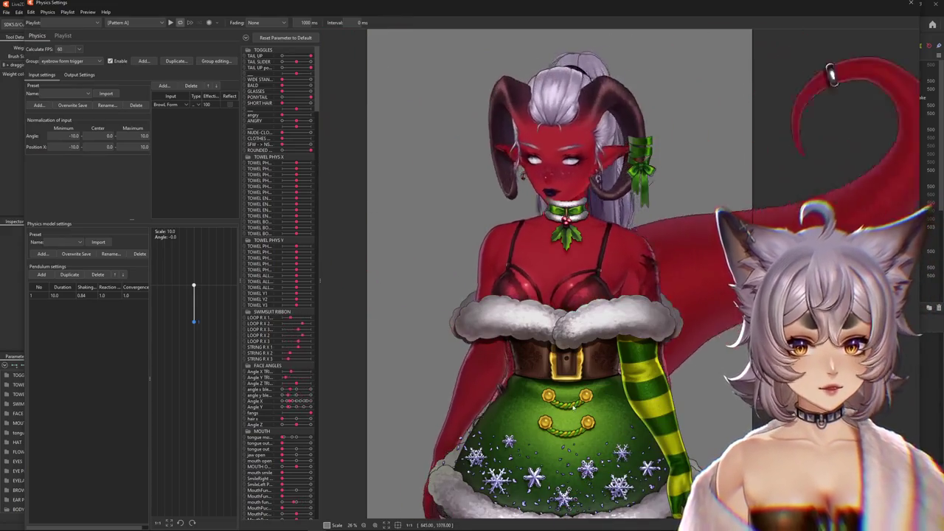
{"action": "scroll", "coordinate": [604, 299], "scroll_direction": "down", "scroll_amount": 2}
{"action": "left_click_drag", "start_coordinate": [626, 486], "coordinate": [608, 229]}
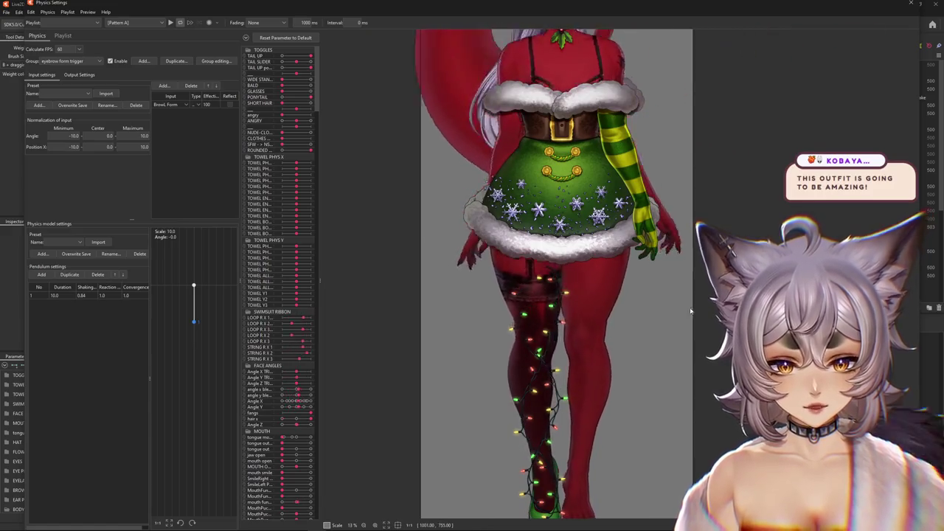
{"action": "scroll", "coordinate": [601, 369], "scroll_direction": "down", "scroll_amount": 2}
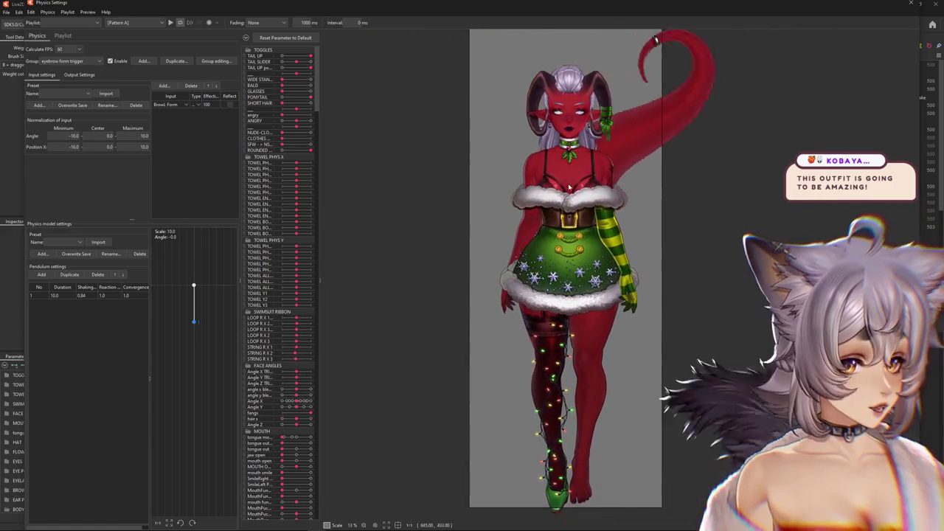
{"action": "scroll", "coordinate": [569, 188], "scroll_direction": "up", "scroll_amount": 4}
{"action": "scroll", "coordinate": [570, 188], "scroll_direction": "down", "scroll_amount": 1}
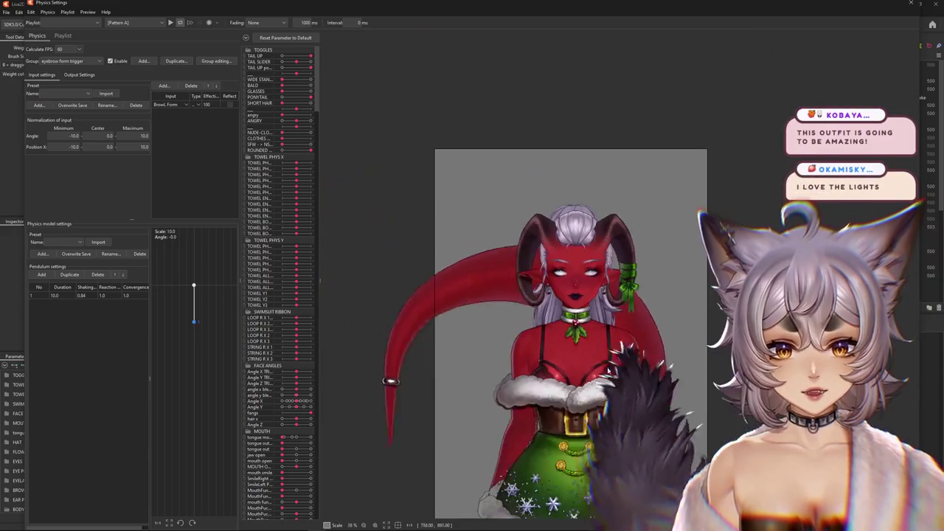
{"action": "scroll", "coordinate": [569, 295], "scroll_direction": "down", "scroll_amount": 3}
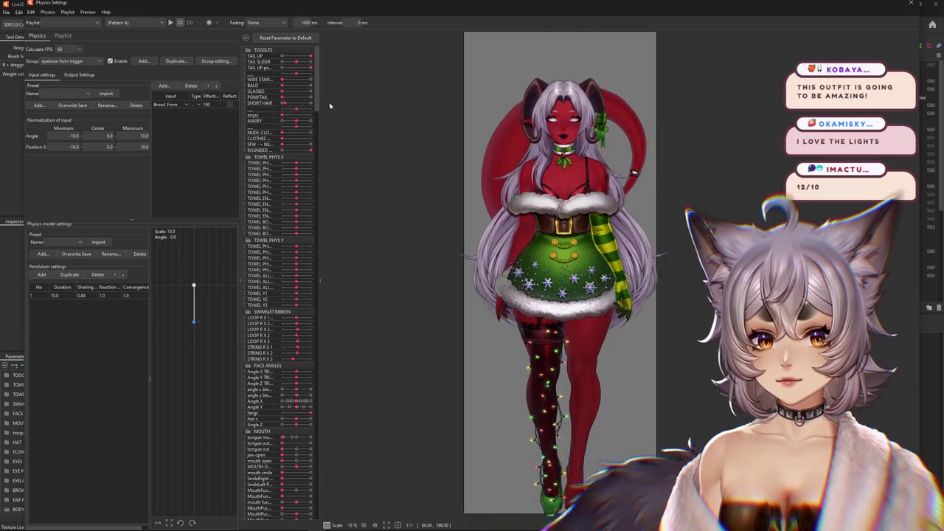
{"action": "scroll", "coordinate": [579, 111], "scroll_direction": "up", "scroll_amount": 2}
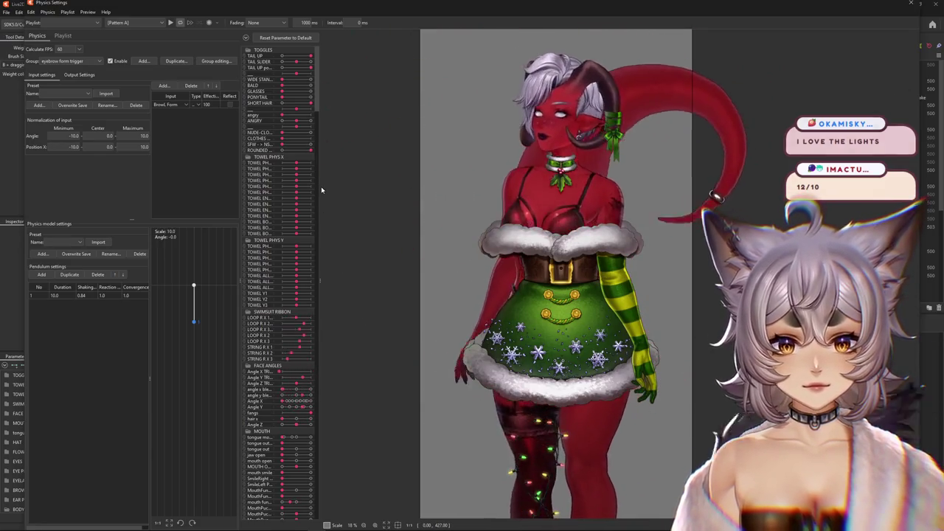
{"action": "scroll", "coordinate": [642, 315], "scroll_direction": "down", "scroll_amount": 2}
Close the Physics Settings window and melissasanta.cmo3 (Ctrl+W), then list the recent files
{"action": "left_click", "coordinate": [915, 6]}
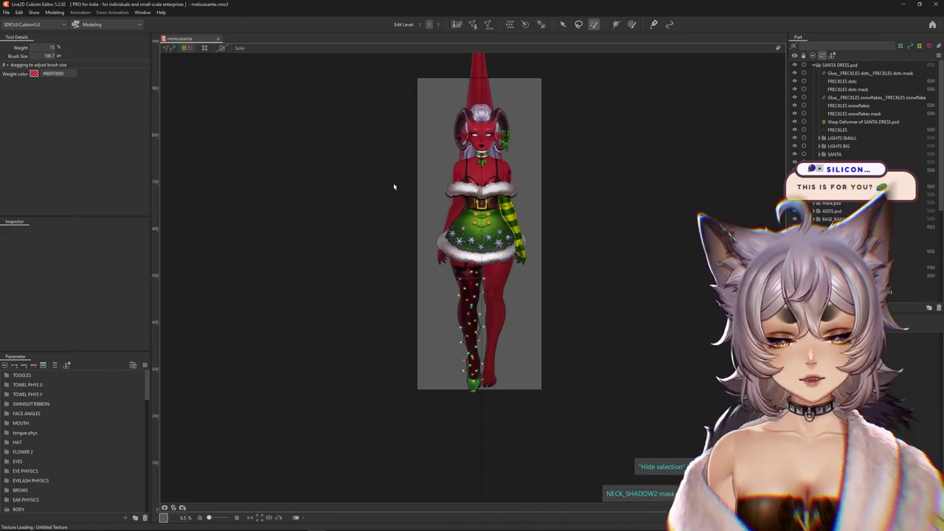
{"action": "key", "text": "ctrl+w"}
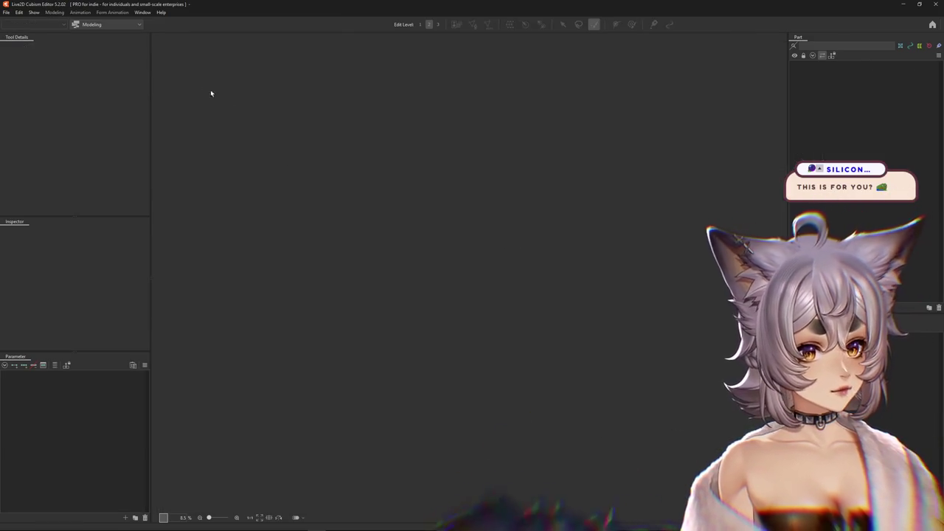
{"action": "left_click", "coordinate": [6, 13]}
{"action": "mouse_move", "coordinate": [22, 45]}
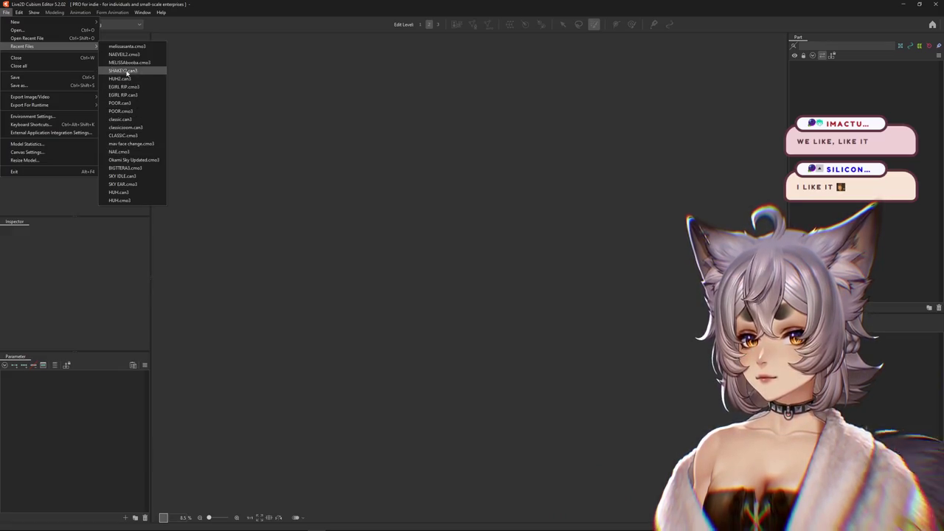
Open Okami Sky Updated.cmo3 from Recent Files and hide the selection outlines
{"action": "left_click", "coordinate": [135, 160]}
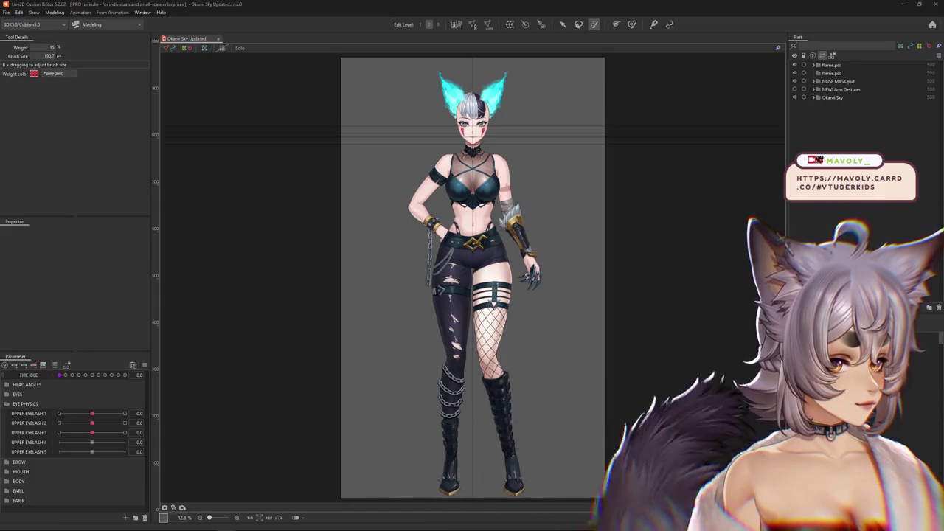
{"action": "key", "text": "ctrl+h"}
Open Physics Settings and swing Okami Sky's head to test the flame-ear physics
{"action": "left_click", "coordinate": [55, 13]}
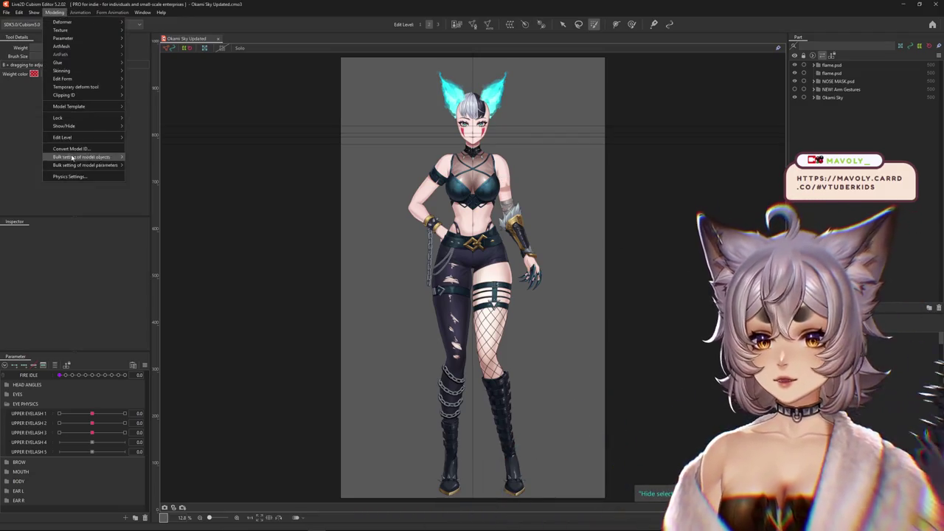
{"action": "left_click", "coordinate": [78, 176]}
{"action": "scroll", "coordinate": [612, 221], "scroll_direction": "up", "scroll_amount": 5}
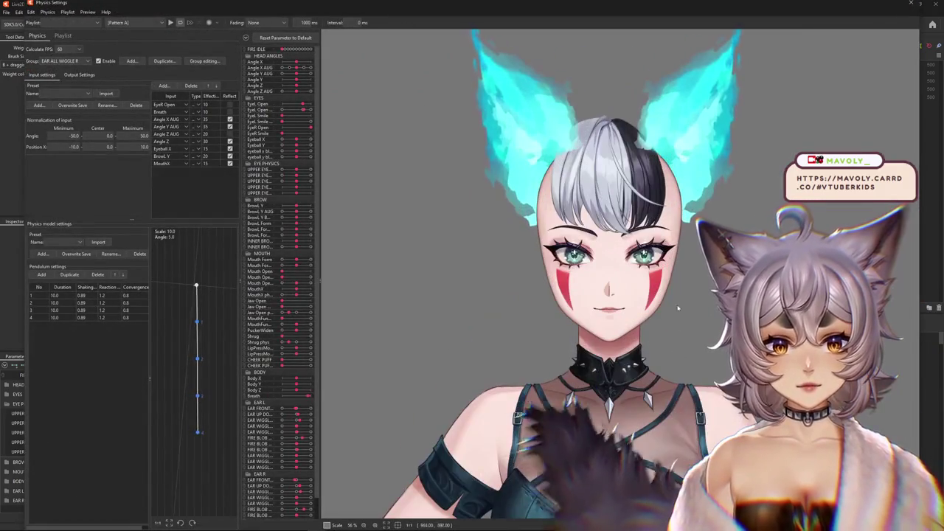
{"action": "left_click_drag", "start_coordinate": [819, 207], "coordinate": [527, 298]}
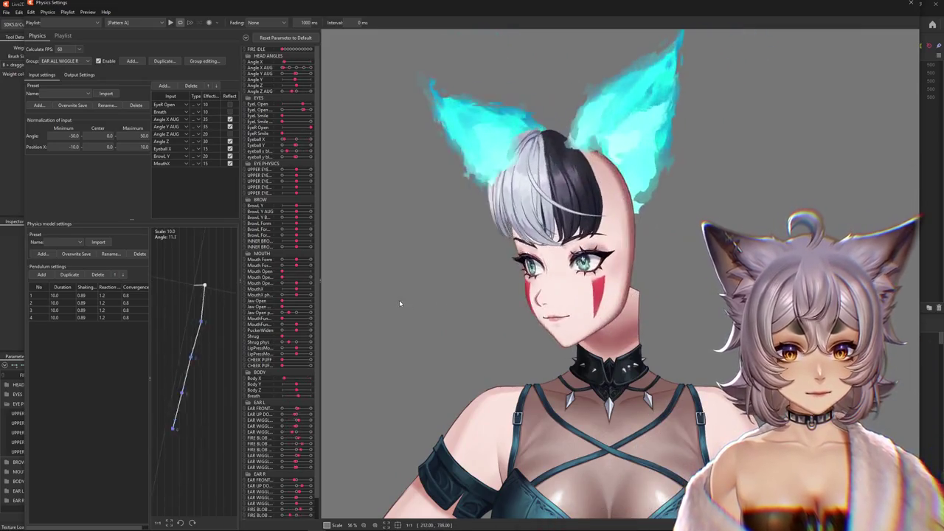
{"action": "scroll", "coordinate": [527, 298], "scroll_direction": "up", "scroll_amount": 2}
{"action": "mouse_move", "coordinate": [528, 298]}
{"action": "left_mouse_down"}
{"action": "mouse_move", "coordinate": [889, 365]}
{"action": "mouse_move", "coordinate": [574, 383]}
{"action": "mouse_move", "coordinate": [299, 103]}
{"action": "left_mouse_up"}
{"action": "scroll", "coordinate": [573, 384], "scroll_direction": "up", "scroll_amount": 2}
Collapse all parameter groups and expand only the MOUTH group
{"action": "left_click", "coordinate": [253, 64]}
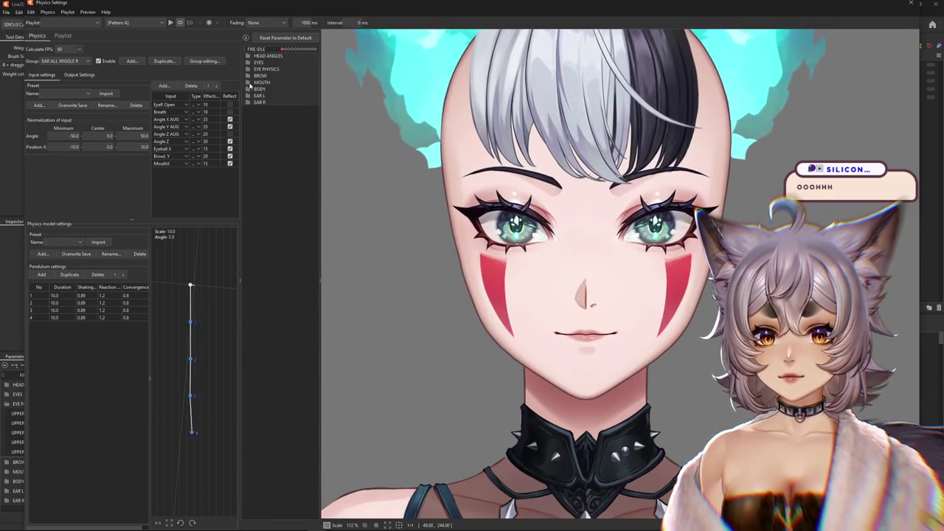
{"action": "left_click", "coordinate": [250, 83]}
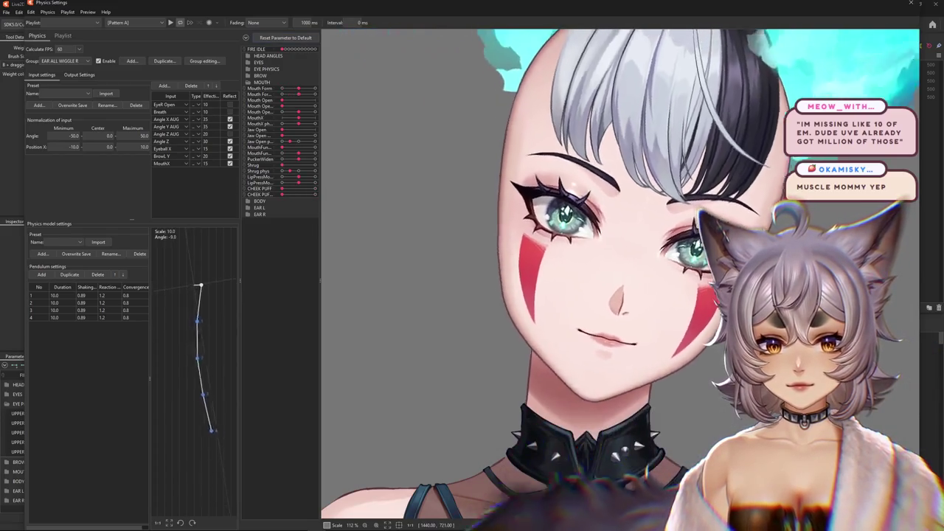
{"action": "scroll", "coordinate": [508, 281], "scroll_direction": "down", "scroll_amount": 2}
{"action": "scroll", "coordinate": [508, 281], "scroll_direction": "down", "scroll_amount": 2}
{"action": "scroll", "coordinate": [507, 281], "scroll_direction": "down", "scroll_amount": 2}
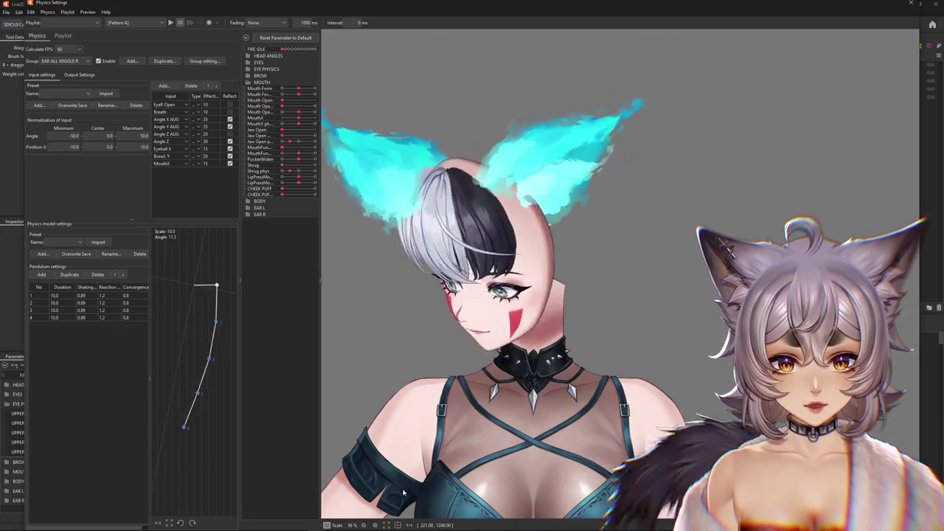
{"action": "scroll", "coordinate": [700, 342], "scroll_direction": "down", "scroll_amount": 5}
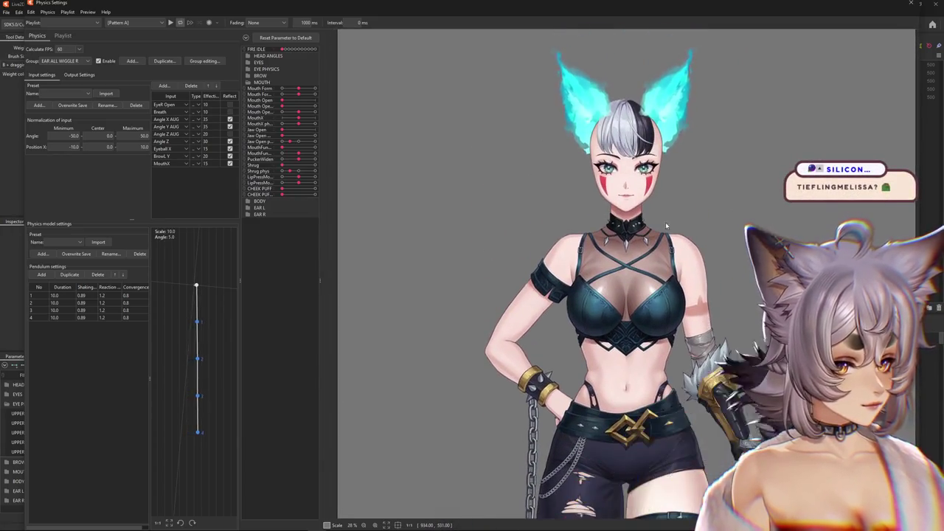
{"action": "scroll", "coordinate": [665, 222], "scroll_direction": "up", "scroll_amount": 2}
{"action": "scroll", "coordinate": [643, 251], "scroll_direction": "up", "scroll_amount": 2}
{"action": "scroll", "coordinate": [649, 251], "scroll_direction": "up", "scroll_amount": 1}
{"action": "scroll", "coordinate": [685, 249], "scroll_direction": "up", "scroll_amount": 1}
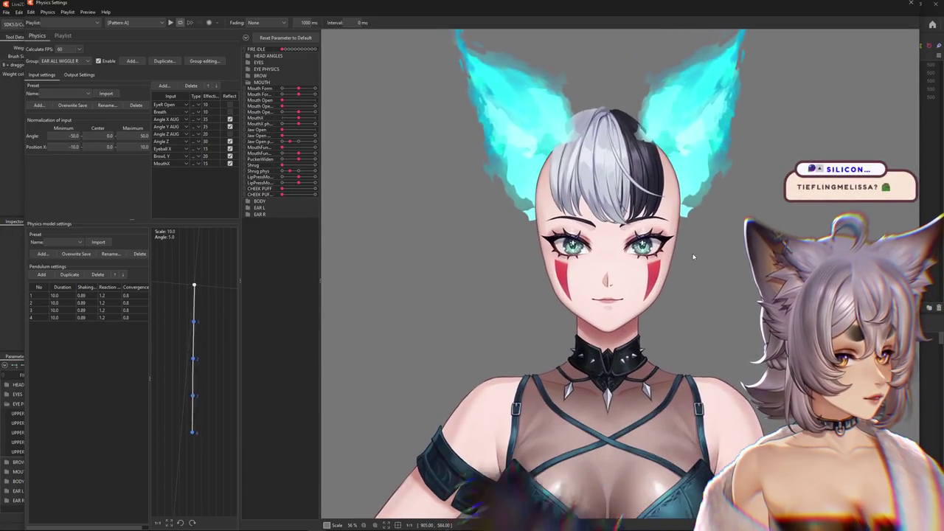
{"action": "scroll", "coordinate": [688, 257], "scroll_direction": "down", "scroll_amount": 1}
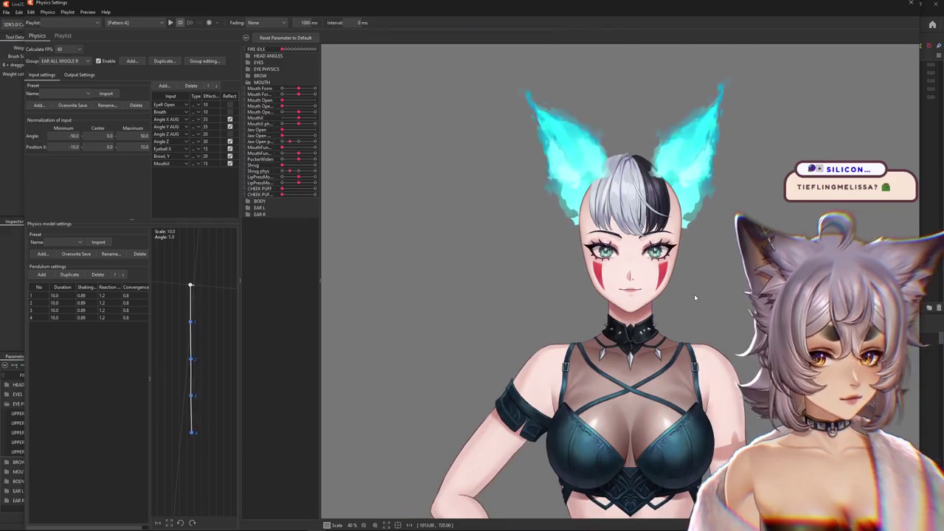
{"action": "scroll", "coordinate": [694, 294], "scroll_direction": "down", "scroll_amount": 1}
{"action": "scroll", "coordinate": [627, 258], "scroll_direction": "down", "scroll_amount": 1}
Close Physics Settings and open SKY IDLE.can3 from Recent Files
{"action": "left_click", "coordinate": [910, 3]}
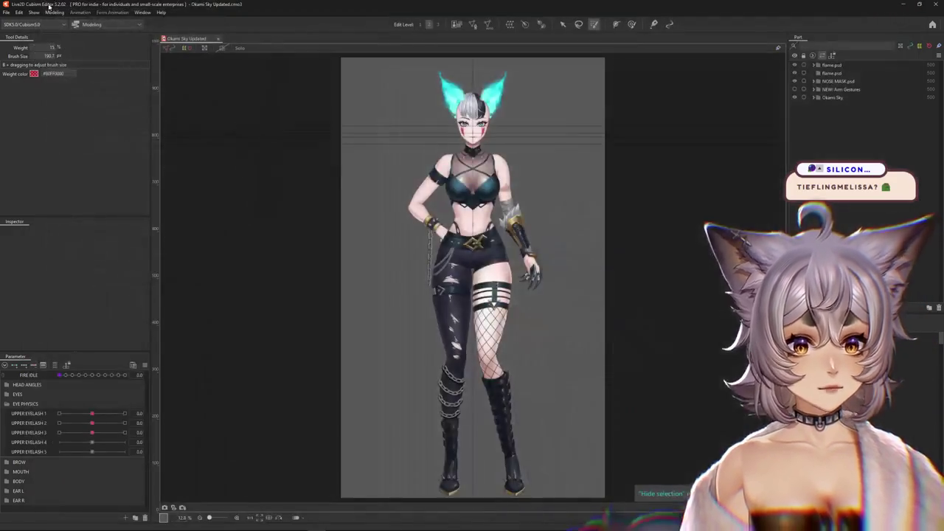
{"action": "left_click", "coordinate": [5, 13]}
{"action": "mouse_move", "coordinate": [22, 46]}
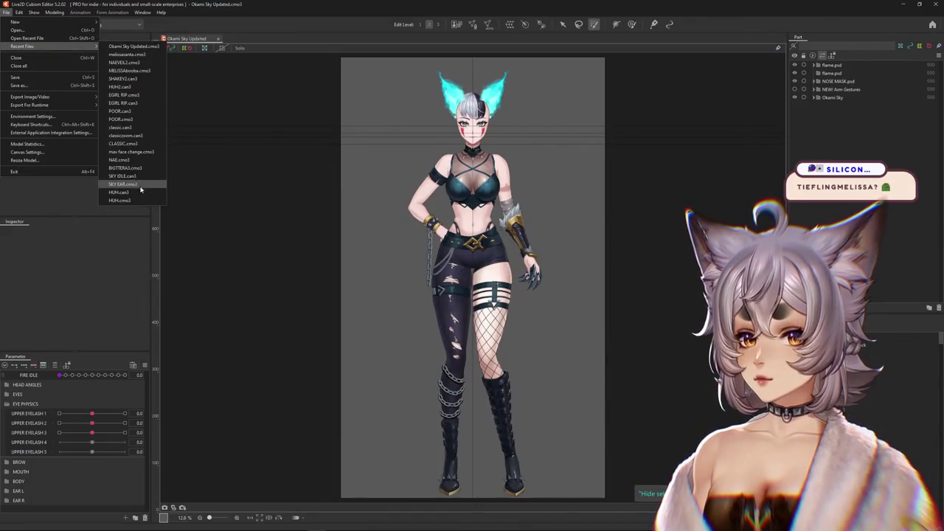
{"action": "left_click", "coordinate": [139, 178]}
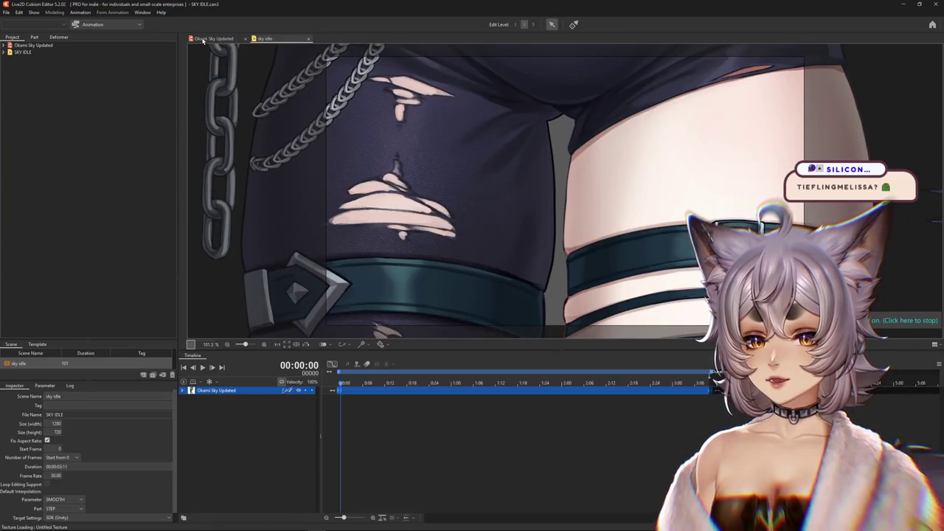
Back on the Okami Sky model, reopen Physics Settings and tilt her head to swing the flame ears
{"action": "left_click", "coordinate": [191, 39]}
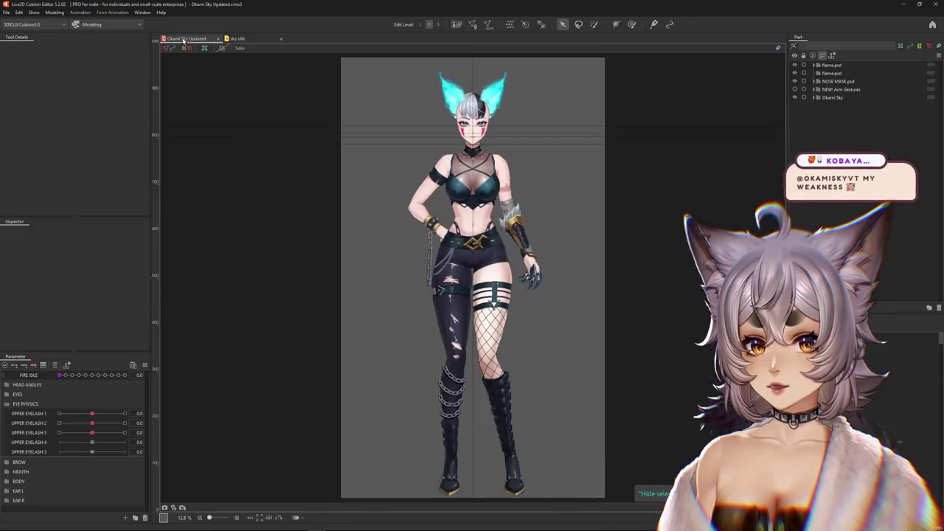
{"action": "left_click", "coordinate": [54, 13]}
{"action": "left_click", "coordinate": [66, 177]}
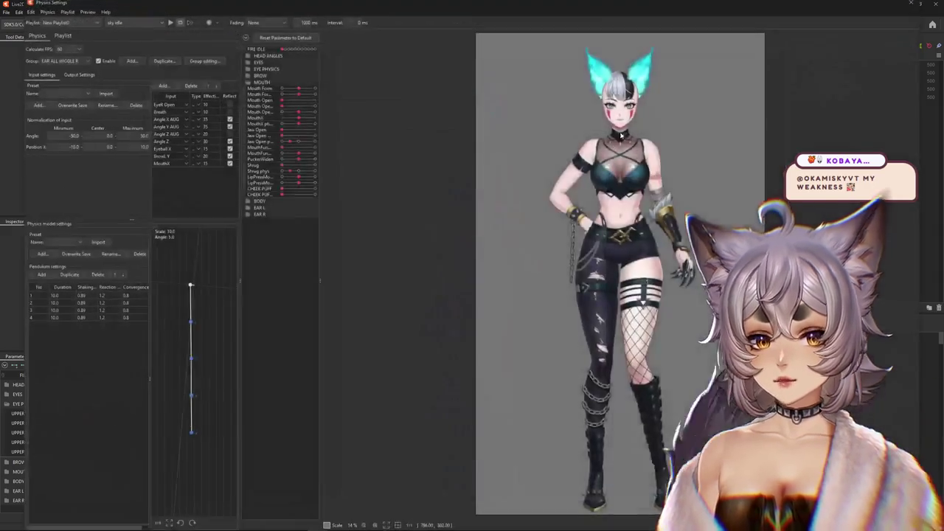
{"action": "scroll", "coordinate": [545, 221], "scroll_direction": "down", "scroll_amount": 3}
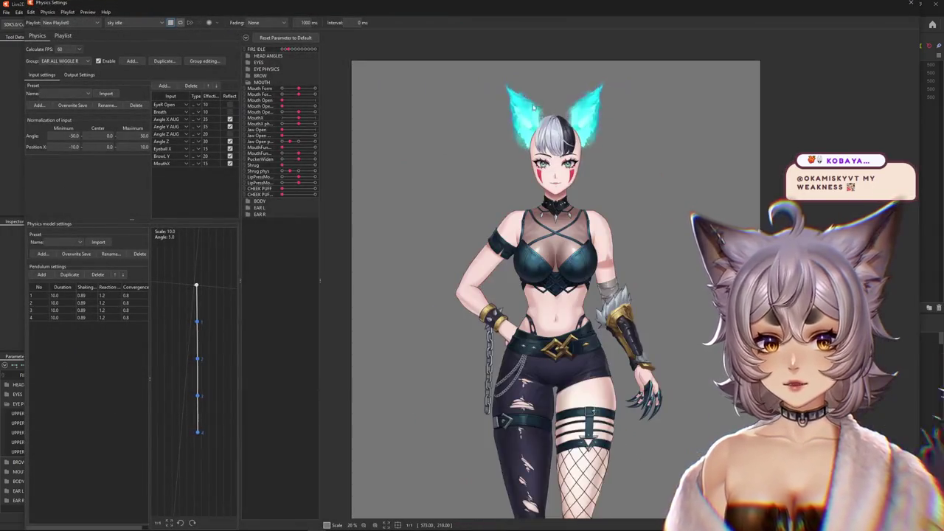
{"action": "scroll", "coordinate": [545, 105], "scroll_direction": "up", "scroll_amount": 5}
{"action": "left_click_drag", "start_coordinate": [914, 206], "coordinate": [594, 469]}
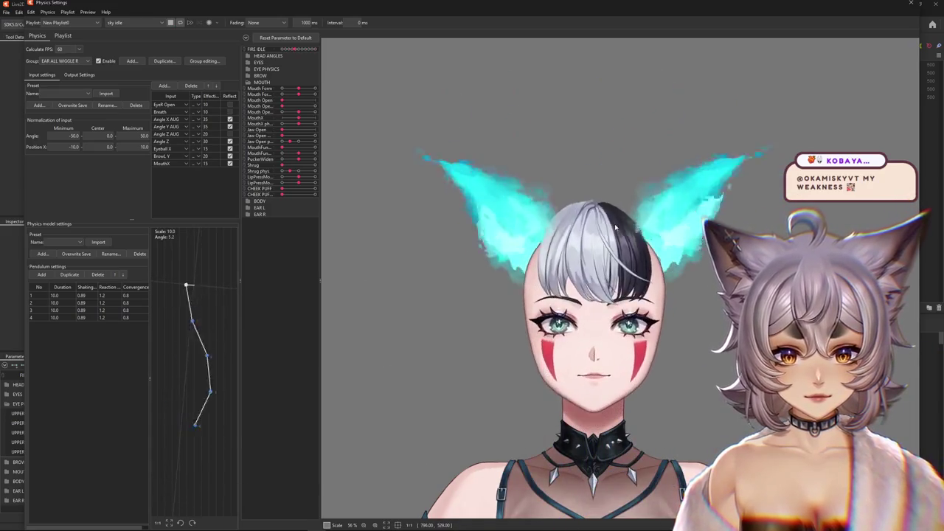
{"action": "mouse_move", "coordinate": [614, 223]}
{"action": "left_mouse_down"}
{"action": "mouse_move", "coordinate": [431, 206]}
{"action": "mouse_move", "coordinate": [598, 310]}
{"action": "mouse_move", "coordinate": [595, 331]}
{"action": "left_mouse_up"}
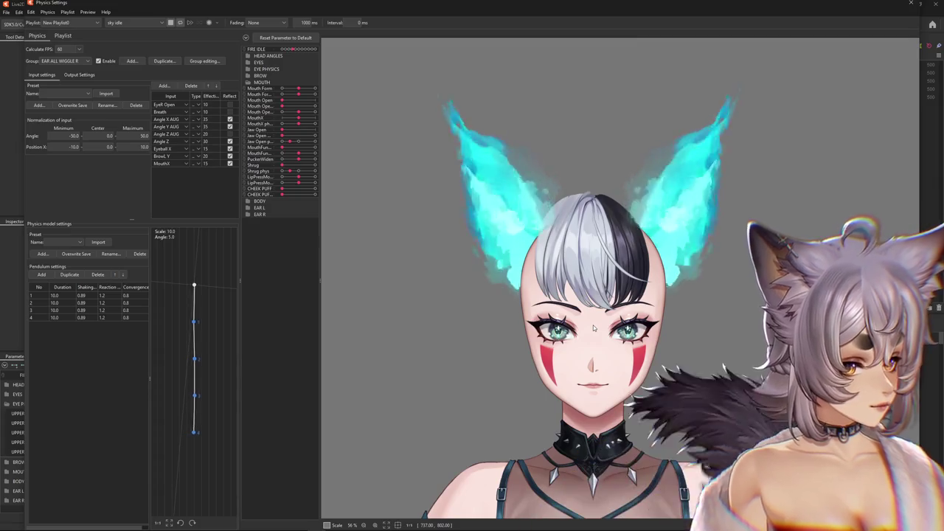
{"action": "left_click_drag", "start_coordinate": [594, 328], "coordinate": [497, 284]}
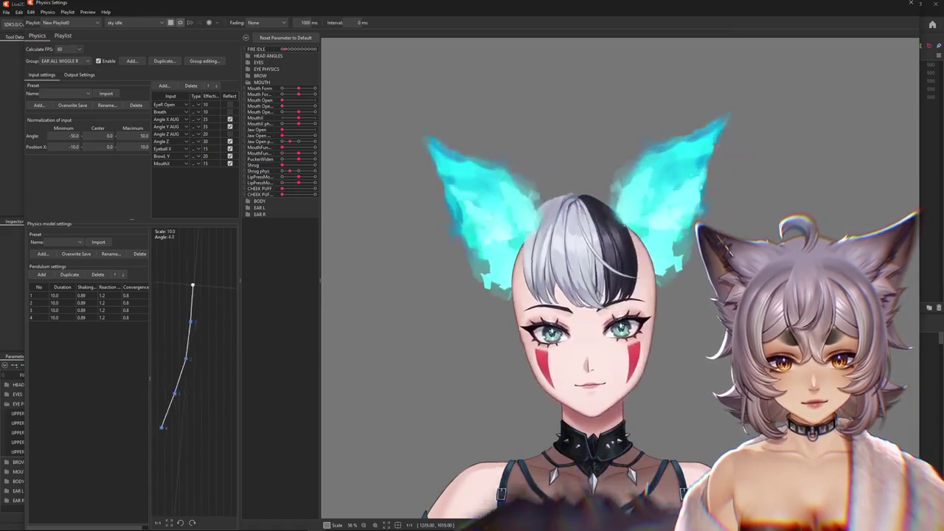
Switch the preview's motion to [Posing] from the playlist
{"action": "scroll", "coordinate": [606, 382], "scroll_direction": "up", "scroll_amount": 3}
{"action": "scroll", "coordinate": [614, 254], "scroll_direction": "down", "scroll_amount": 3}
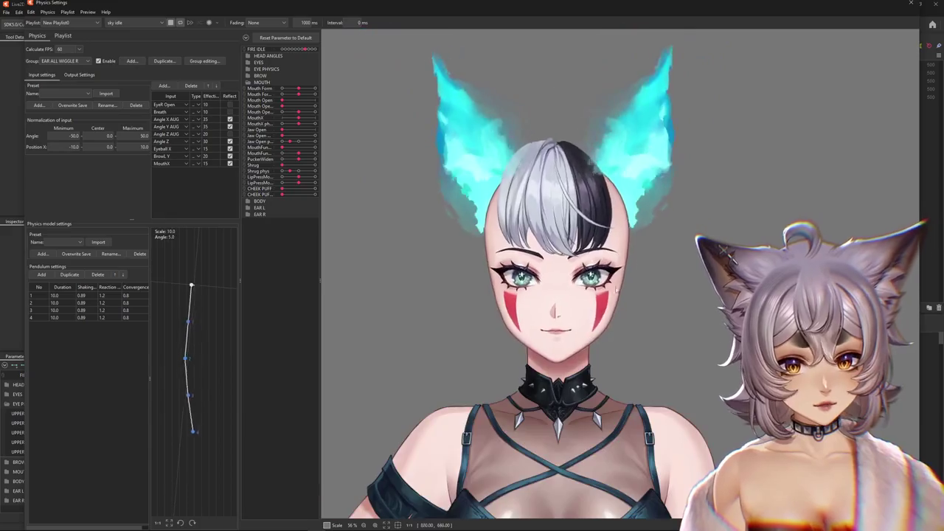
{"action": "left_click", "coordinate": [149, 23]}
{"action": "left_click", "coordinate": [116, 53]}
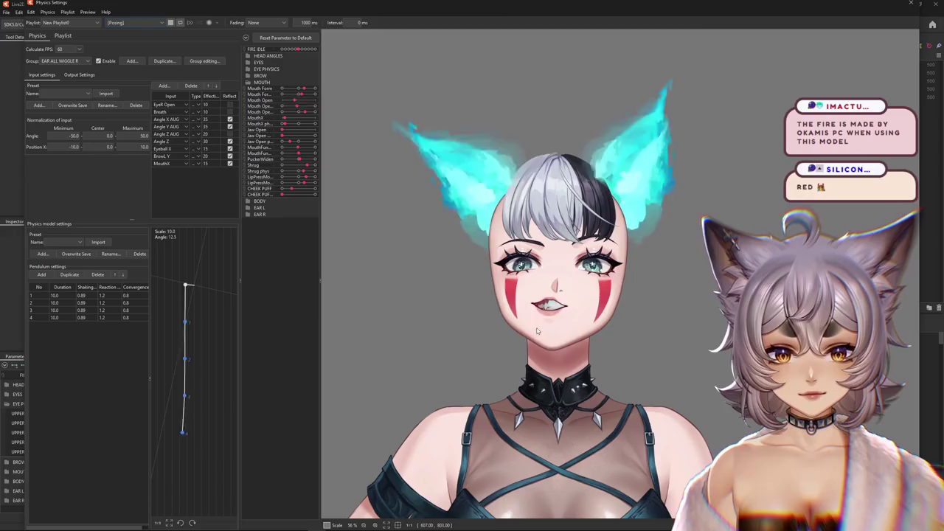
{"action": "scroll", "coordinate": [553, 316], "scroll_direction": "up", "scroll_amount": 5}
{"action": "scroll", "coordinate": [553, 316], "scroll_direction": "down", "scroll_amount": 2}
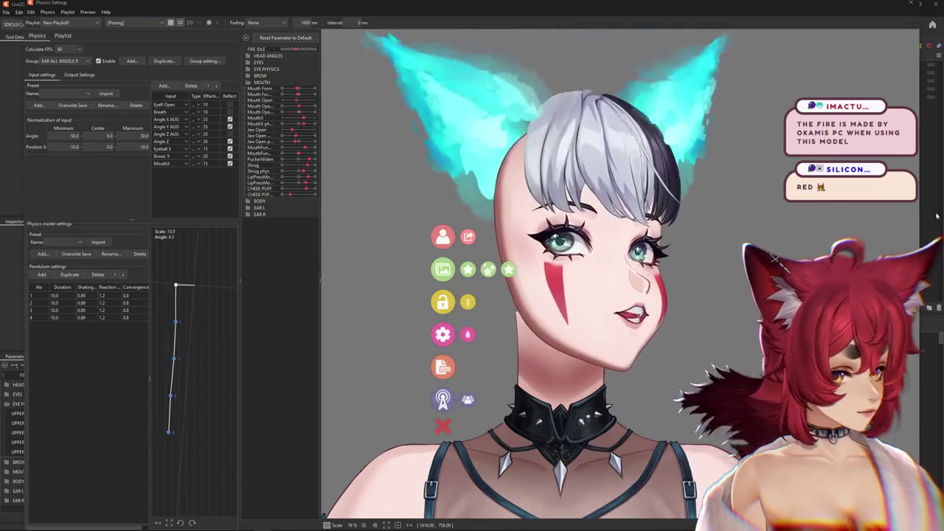
Open hair color.exp3.json in the Expression Editor and set Opacity Hair to 1.9
{"action": "left_click", "coordinate": [482, 189]}
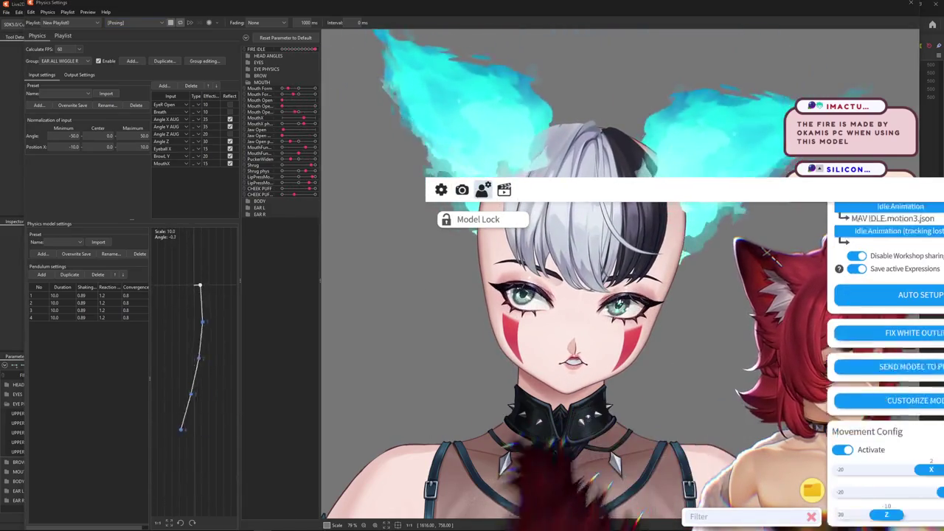
{"action": "left_click", "coordinate": [503, 190]}
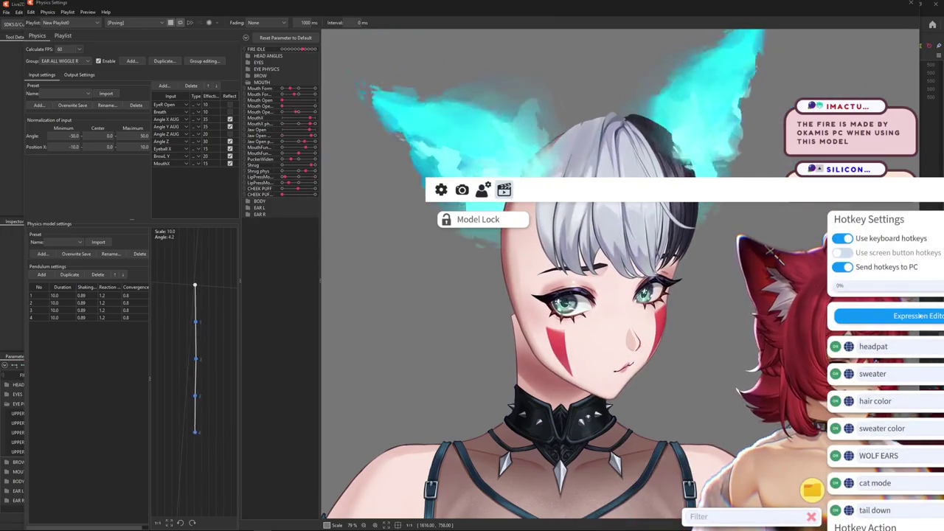
{"action": "left_click", "coordinate": [914, 316]}
{"action": "left_click", "coordinate": [707, 401]}
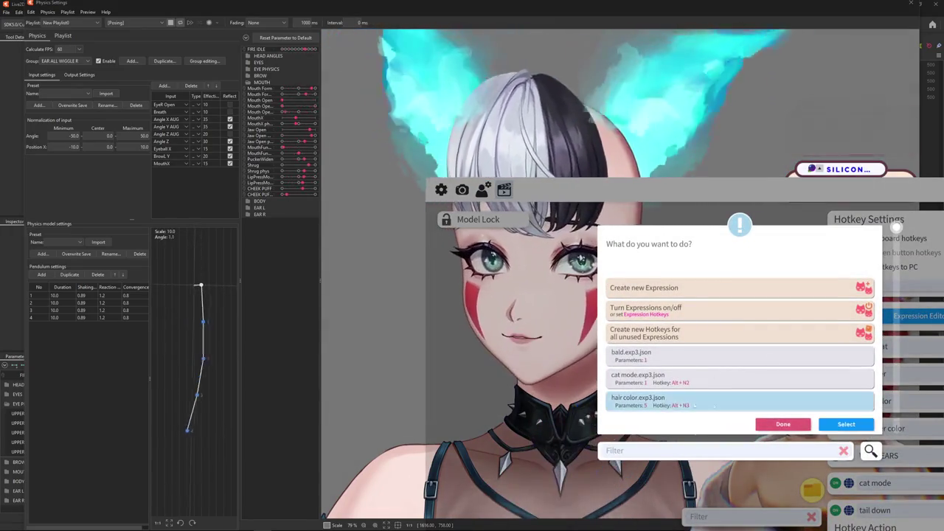
{"action": "left_click", "coordinate": [845, 423]}
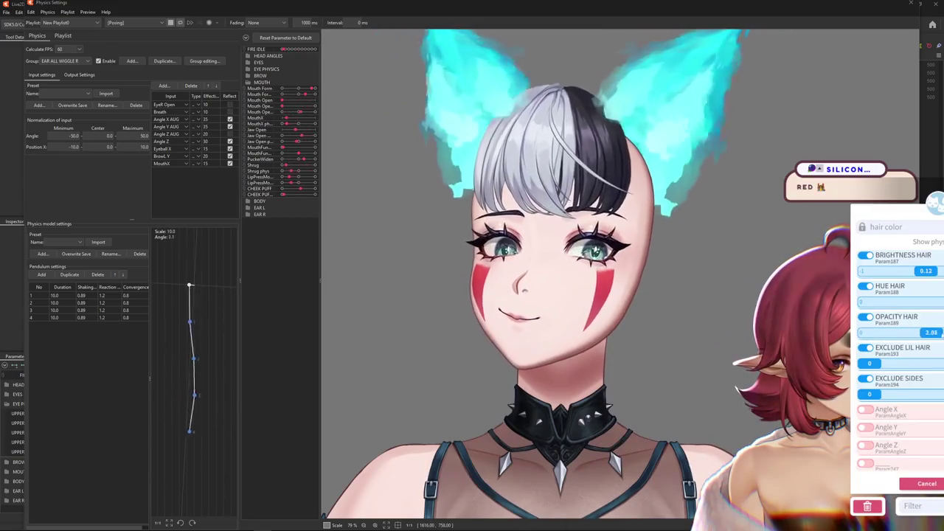
{"action": "left_click_drag", "start_coordinate": [904, 333], "coordinate": [908, 333]}
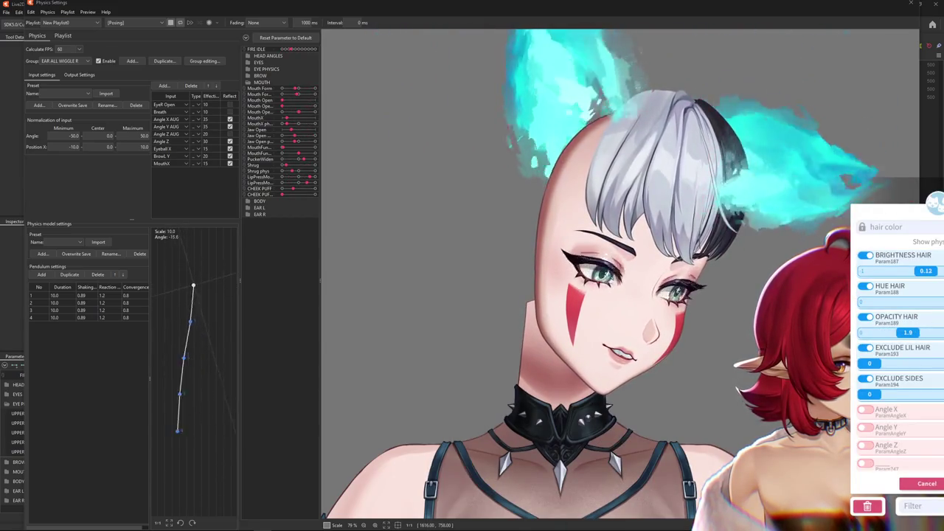
{"action": "left_click_drag", "start_coordinate": [925, 271], "coordinate": [919, 271]}
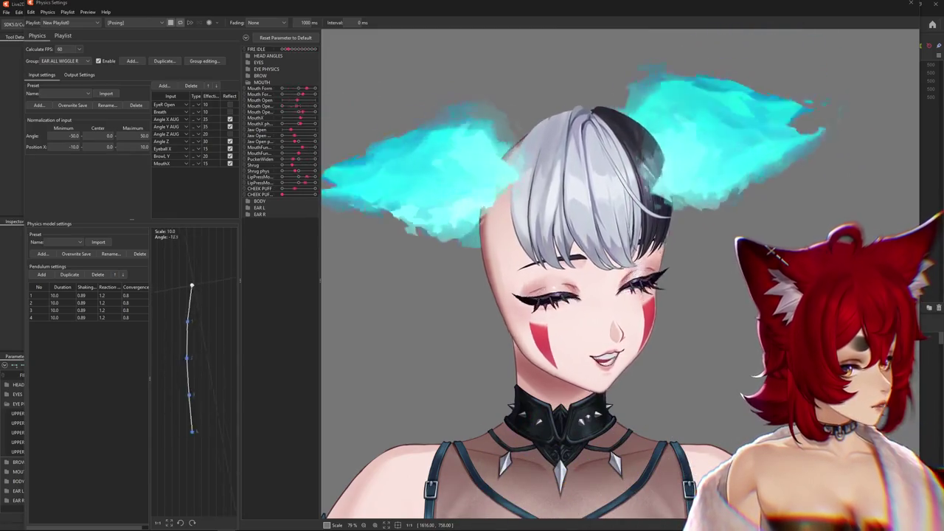
{"action": "scroll", "coordinate": [680, 264], "scroll_direction": "down", "scroll_amount": 3}
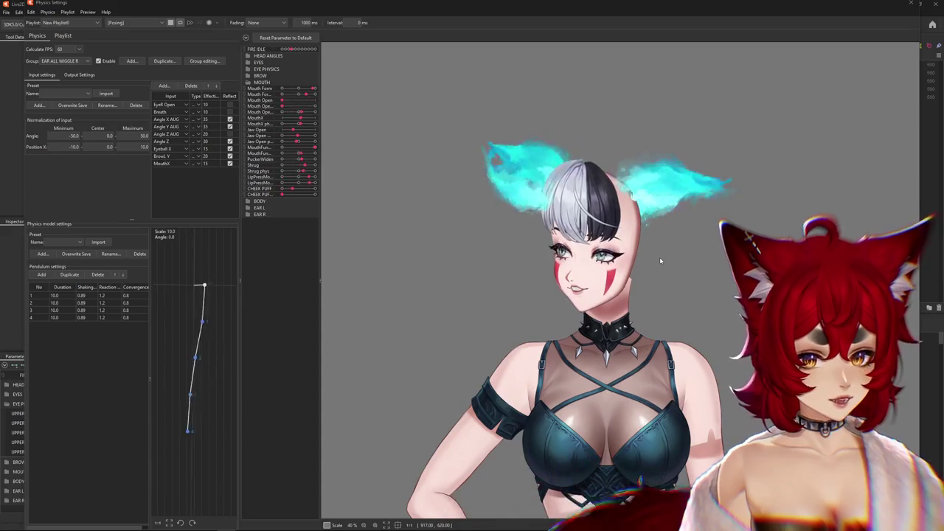